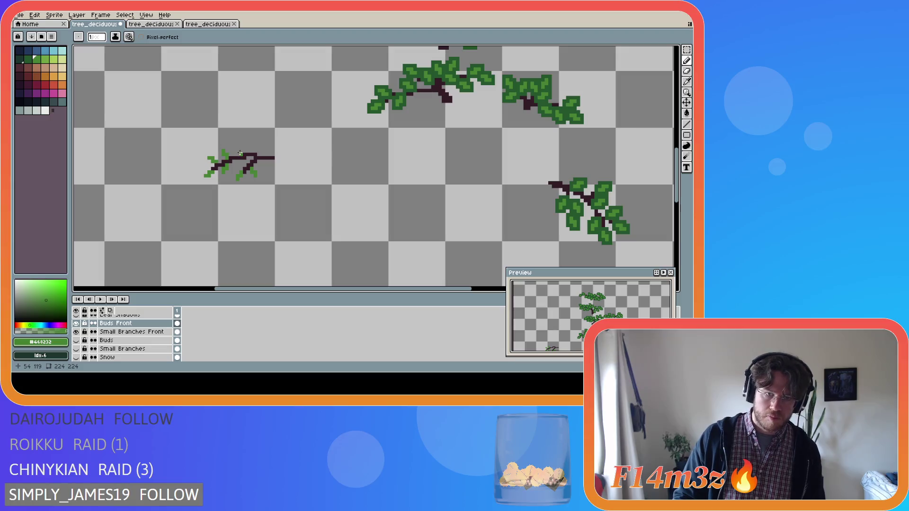
Dab green leaf pixels onto the small left branch, checking them against the trunk.
{"action": "left_click", "coordinate": [236, 150]}
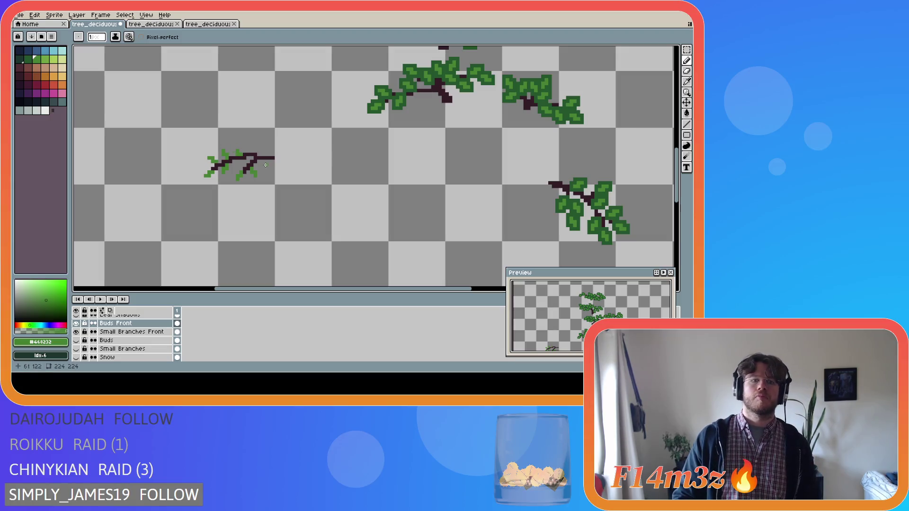
{"action": "scroll", "coordinate": [80, 355], "scroll_direction": "down", "scroll_amount": 1}
{"action": "left_click", "coordinate": [77, 358]}
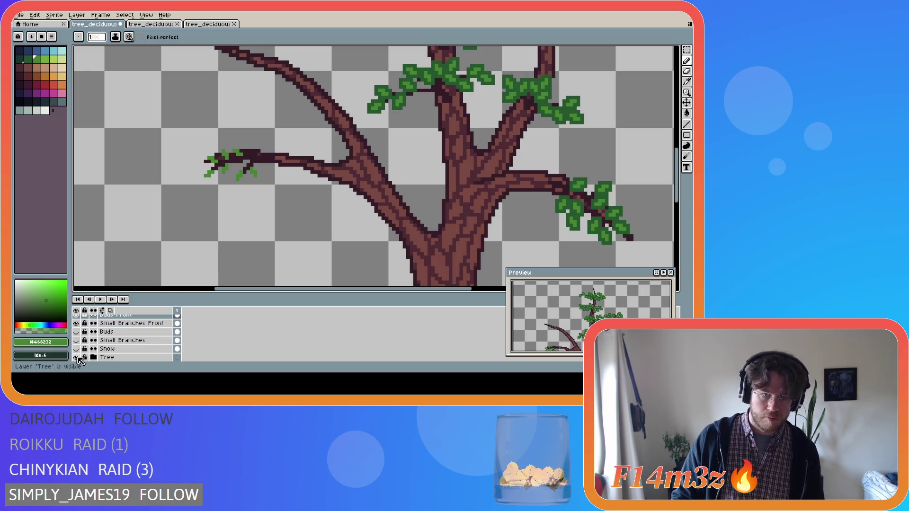
{"action": "left_click", "coordinate": [77, 358]}
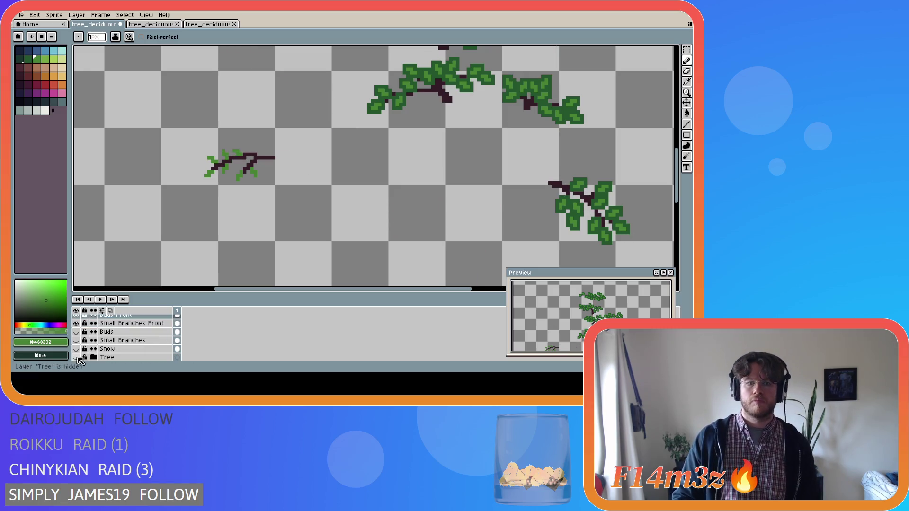
{"action": "left_click", "coordinate": [240, 149]}
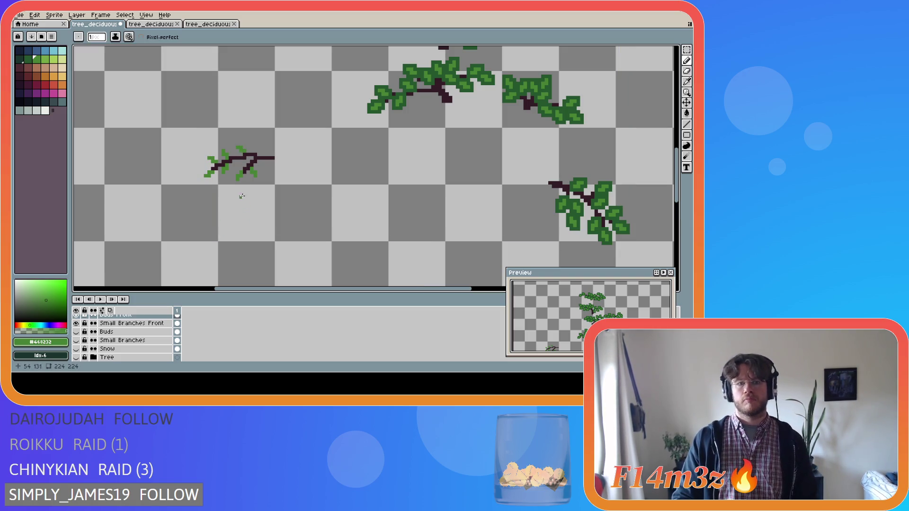
{"action": "left_click", "coordinate": [240, 161]}
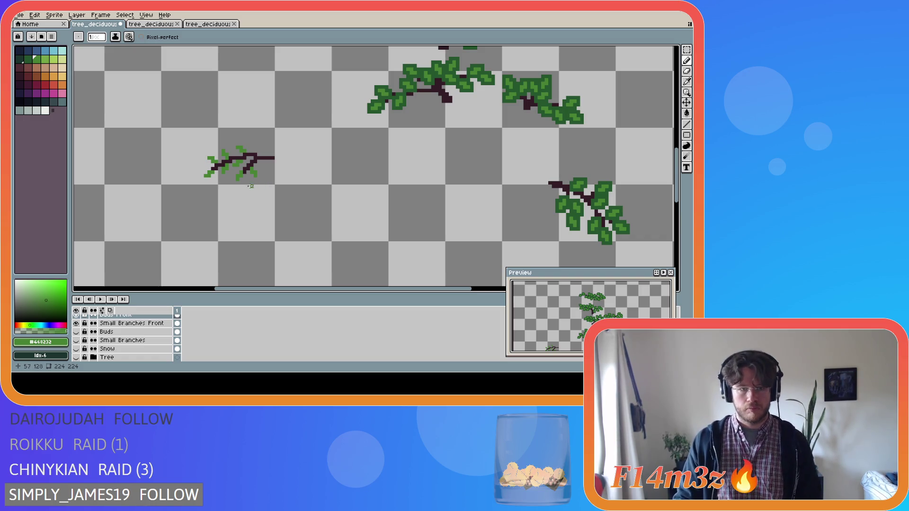
Touch up the branch pixels, swapping between Eraser and Pencil, and add a tiny stroke.
{"action": "key", "text": "e"}
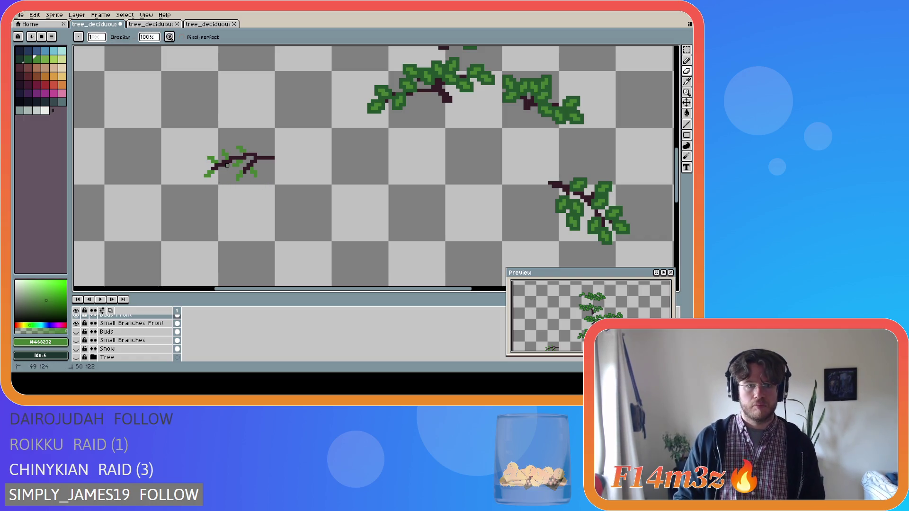
{"action": "key", "text": "e"}
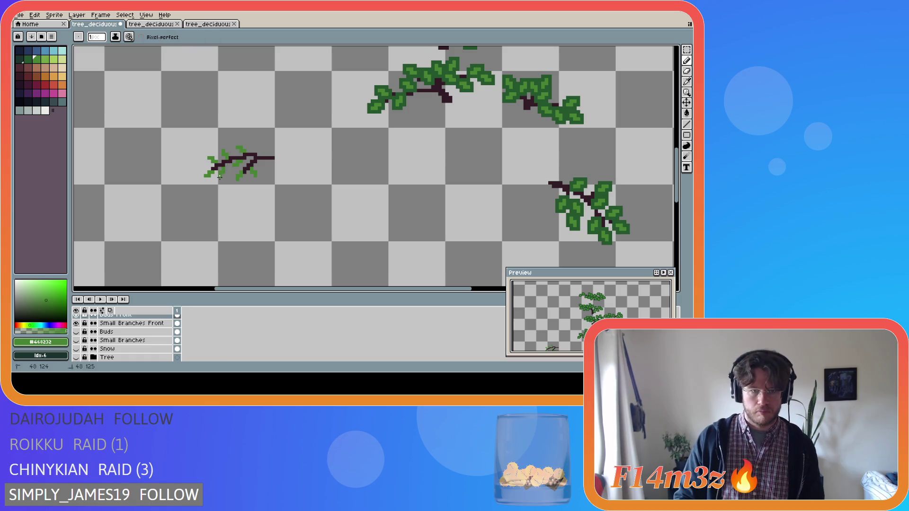
{"action": "left_click", "coordinate": [224, 168]}
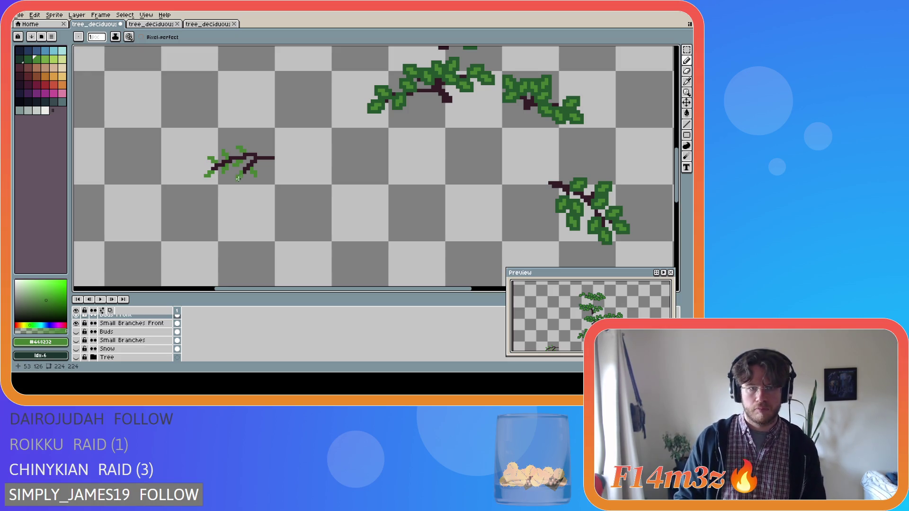
{"action": "key", "text": "e"}
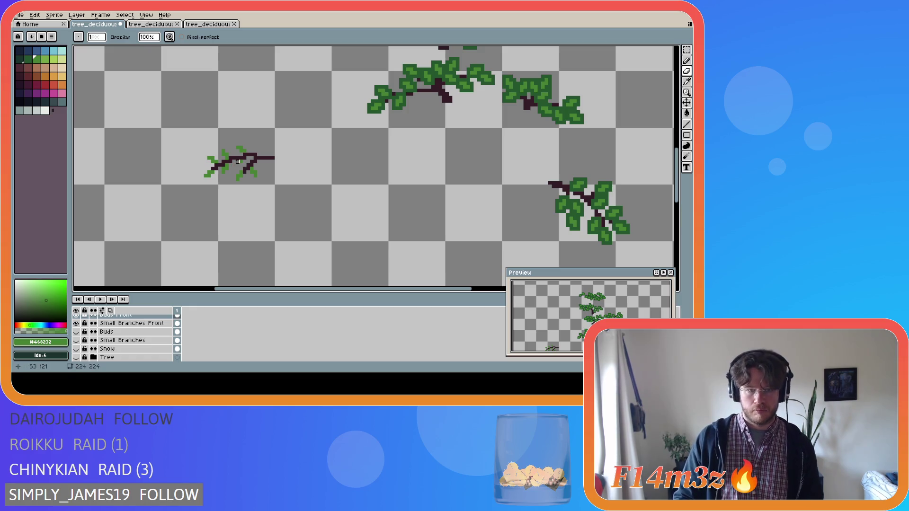
{"action": "key", "text": "b"}
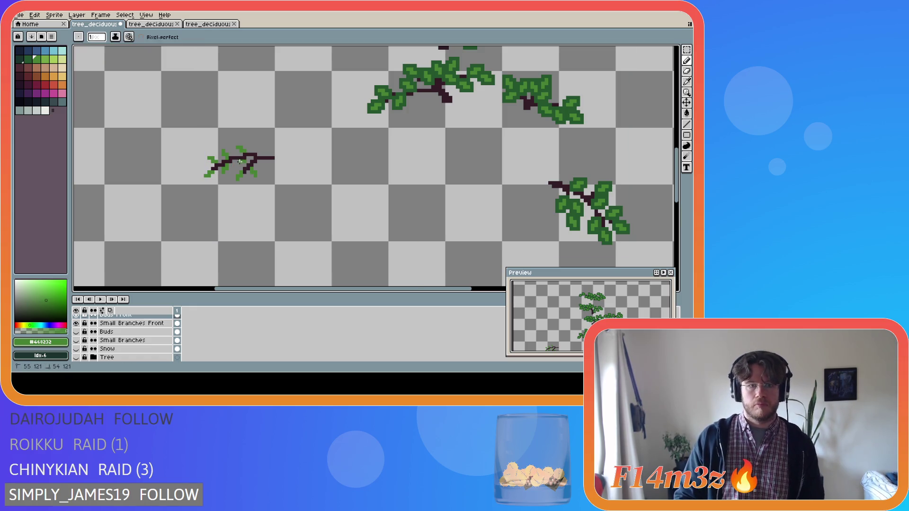
{"action": "left_click_drag", "start_coordinate": [240, 164], "coordinate": [237, 165]}
Add two more leaf pixels to the left branch, toggling the trunk to compare.
{"action": "left_click", "coordinate": [242, 162]}
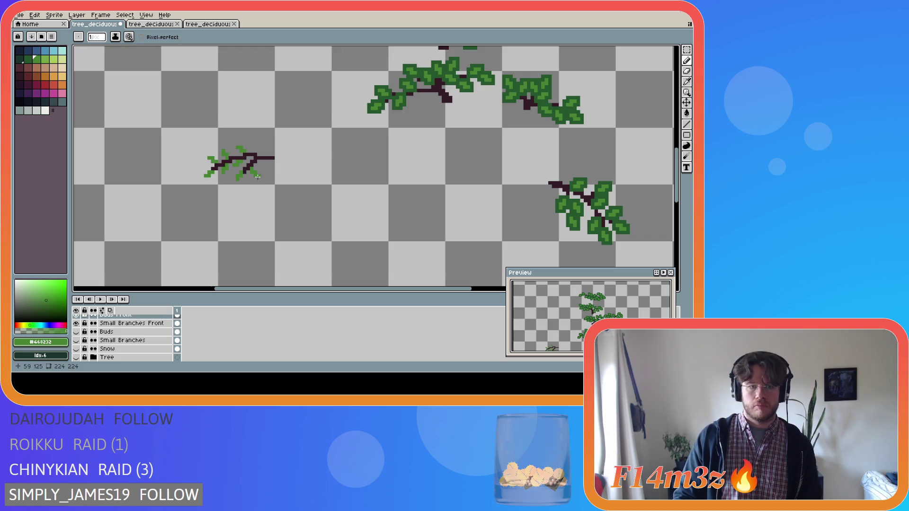
{"action": "left_click", "coordinate": [254, 147]}
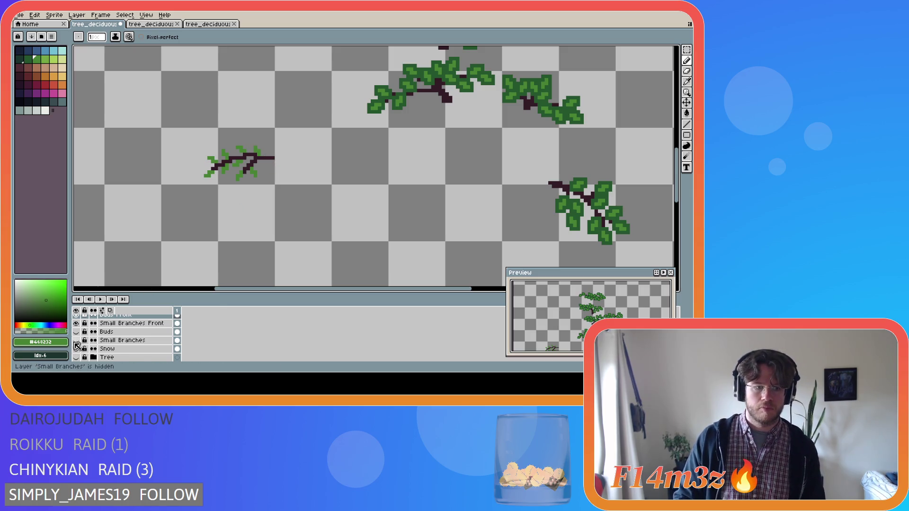
{"action": "left_click", "coordinate": [77, 358]}
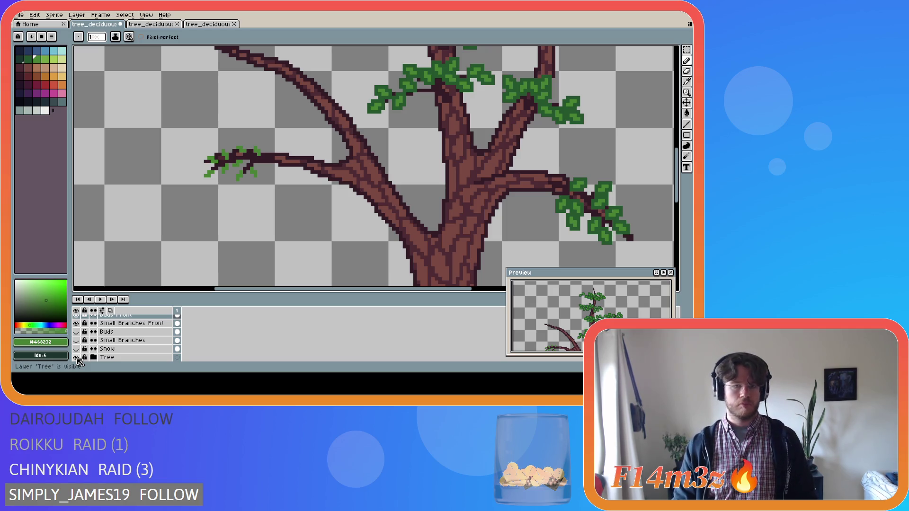
{"action": "left_click", "coordinate": [76, 358]}
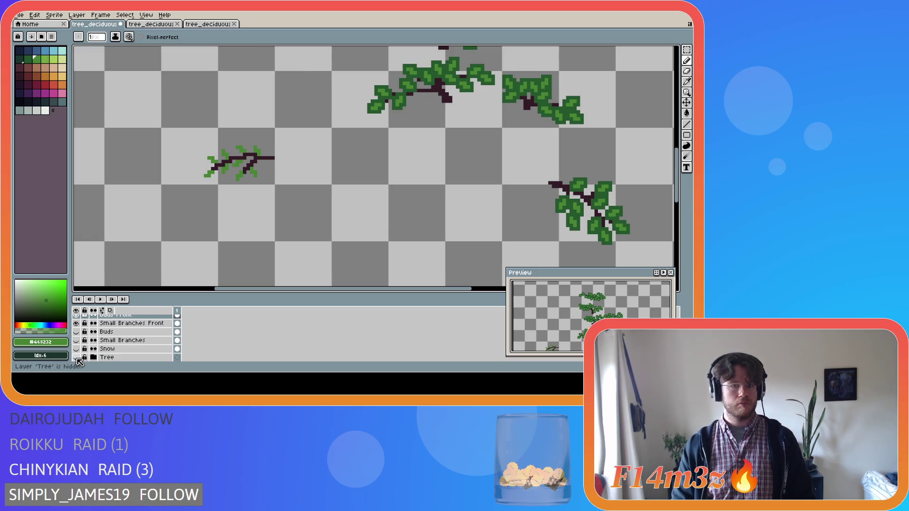
{"action": "left_click", "coordinate": [76, 358]}
{"action": "left_click", "coordinate": [77, 358]}
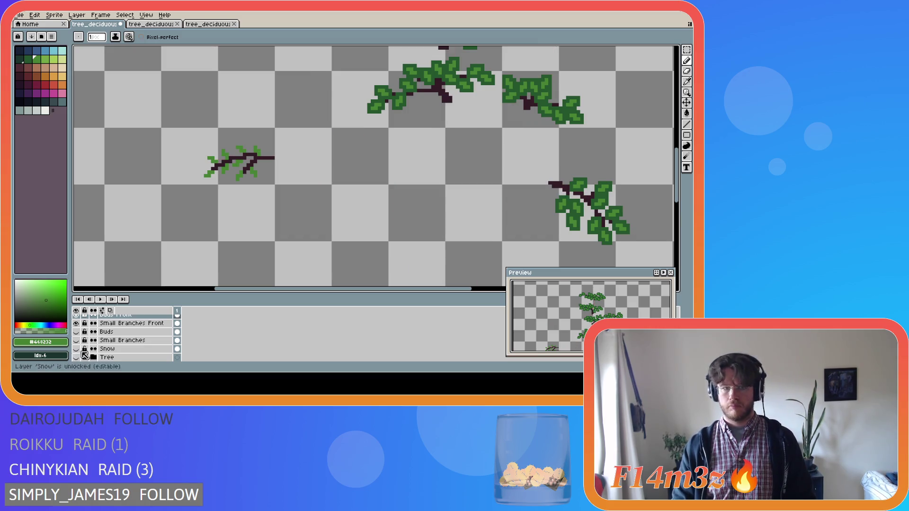
Cycle through Eraser, Move and Pencil, ending with the Snow layer hidden.
{"action": "key", "text": "e"}
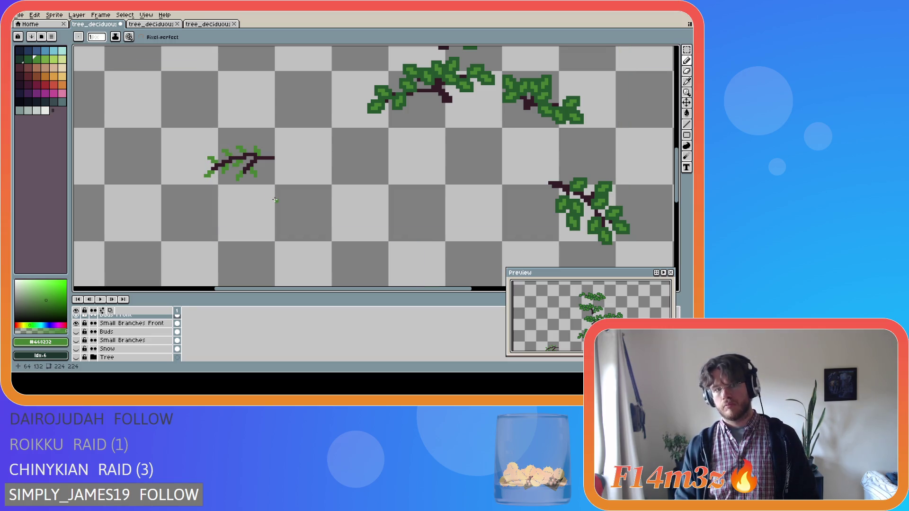
{"action": "key", "text": "e"}
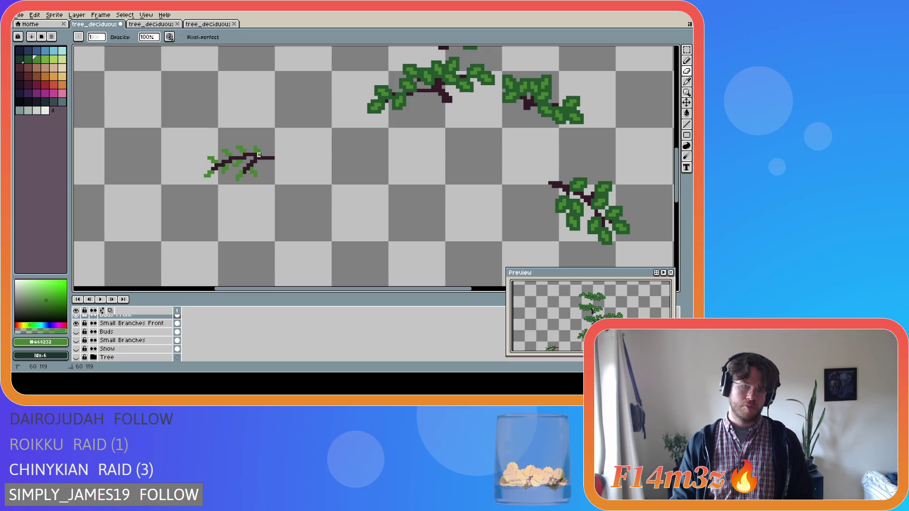
{"action": "key", "text": "b"}
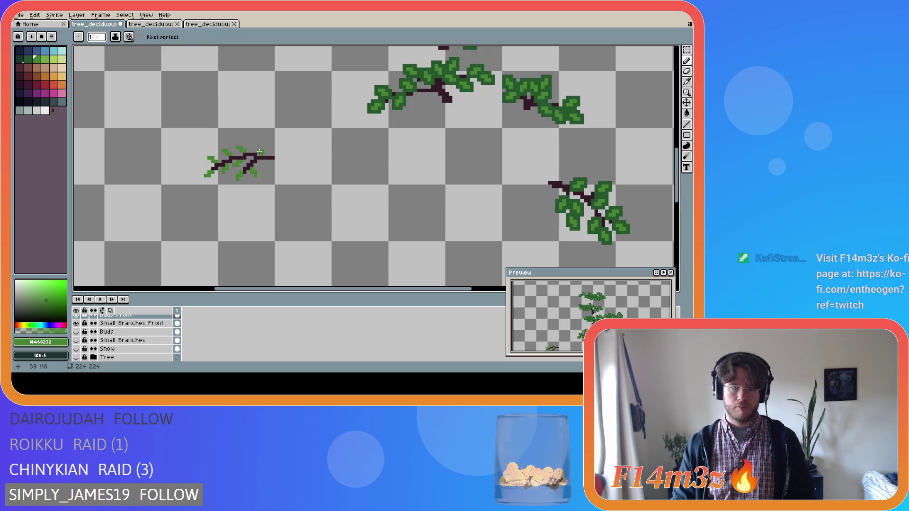
{"action": "key", "text": "v"}
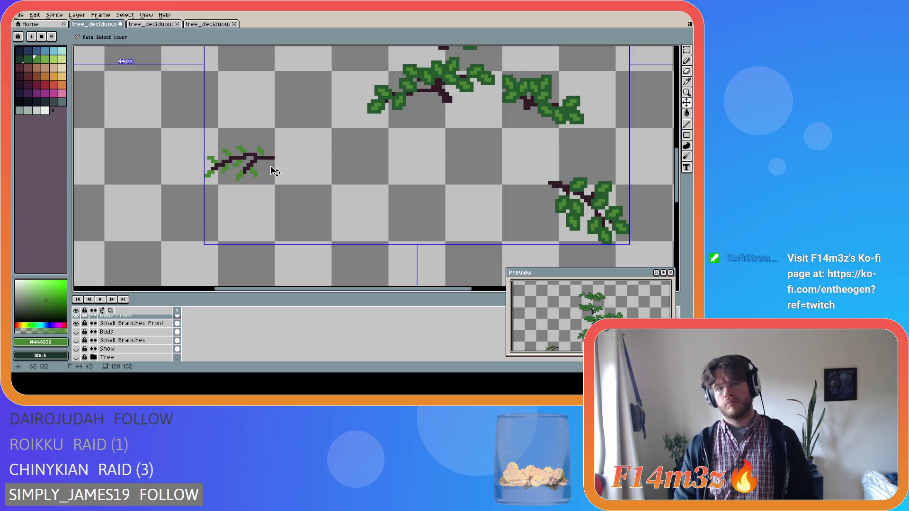
{"action": "key", "text": "b"}
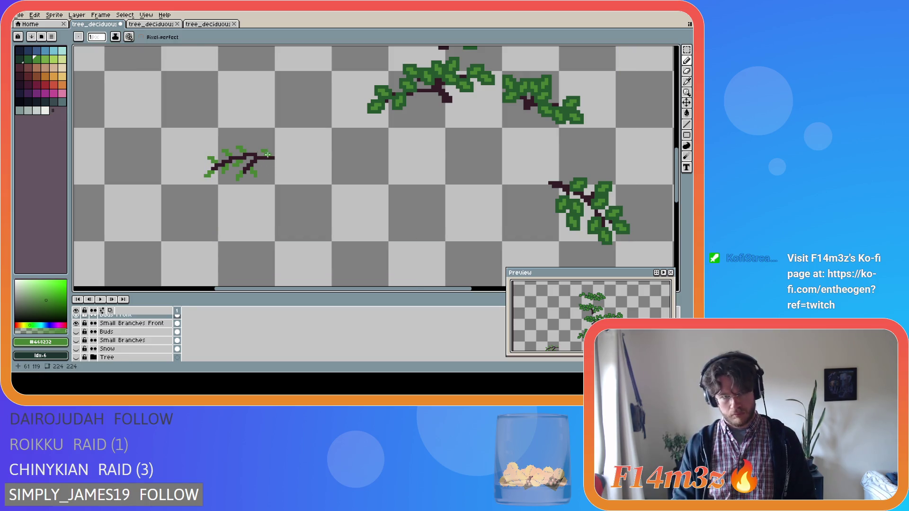
{"action": "left_click", "coordinate": [76, 349]}
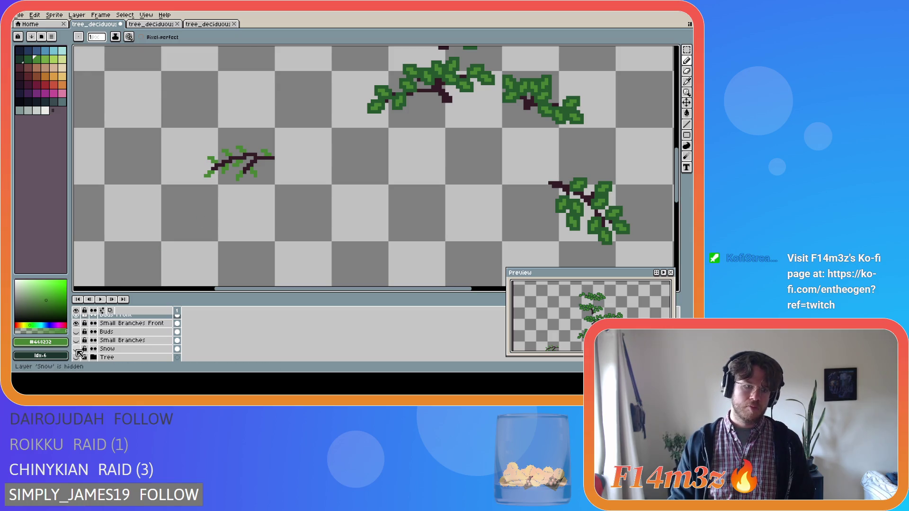
Place one more pixel near the left branch tip after checking against the trunk.
{"action": "left_click", "coordinate": [76, 358]}
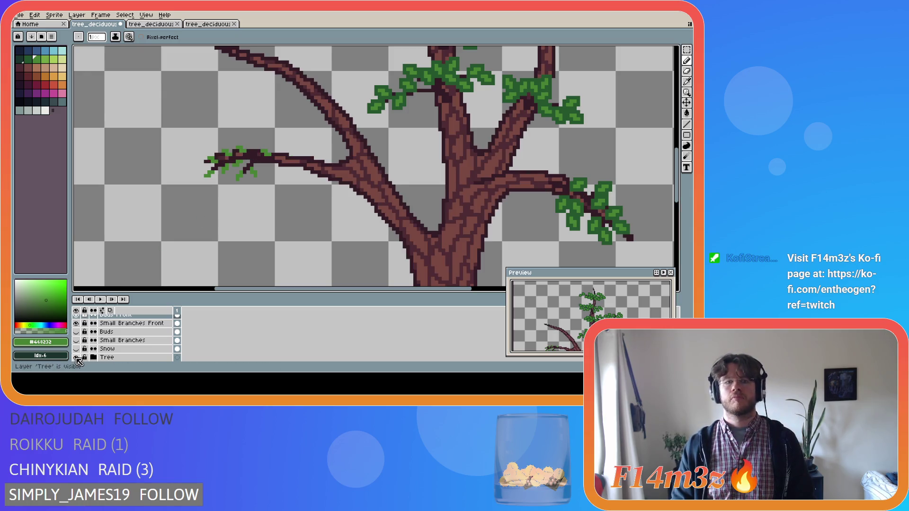
{"action": "left_click", "coordinate": [76, 358]}
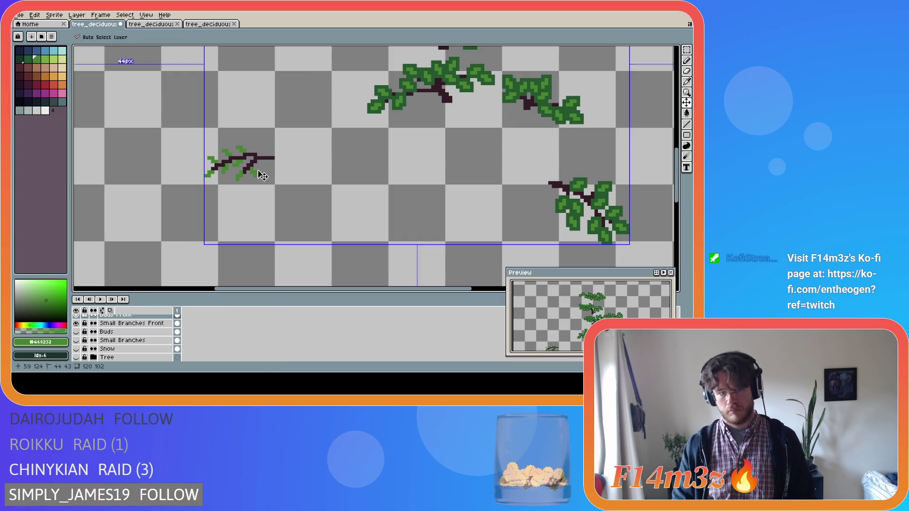
{"action": "left_click", "coordinate": [259, 148]}
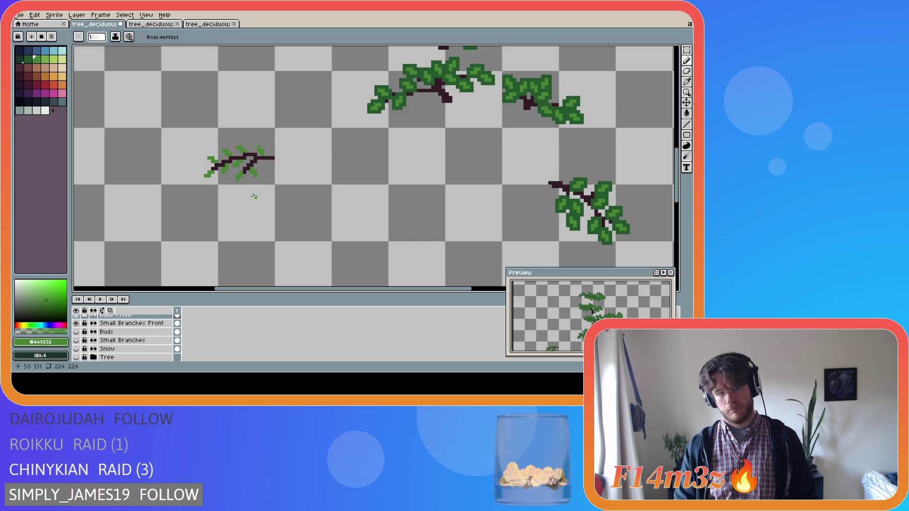
{"action": "key", "text": "b"}
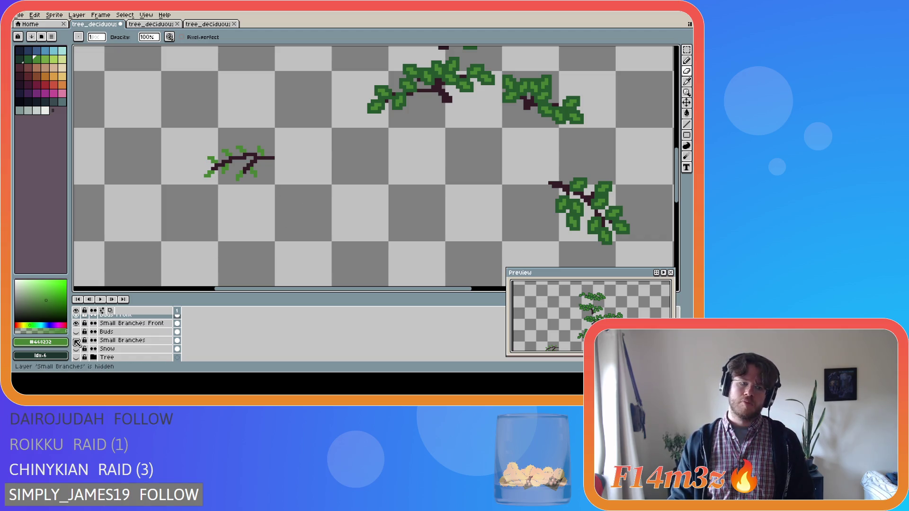
Undo the last erase and leave the Tree trunk layer visible.
{"action": "left_click", "coordinate": [76, 358]}
{"action": "left_click", "coordinate": [76, 358]}
{"action": "key", "text": "ctrl+z"}
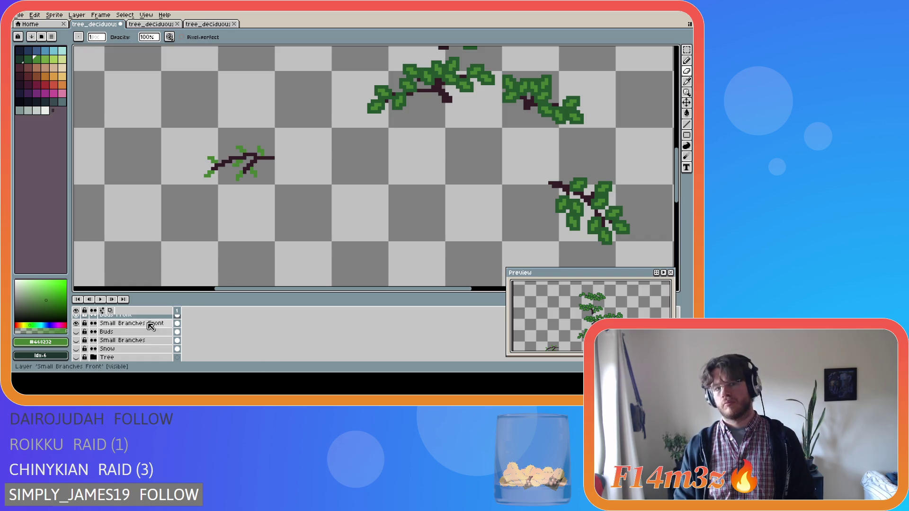
{"action": "left_click", "coordinate": [76, 358]}
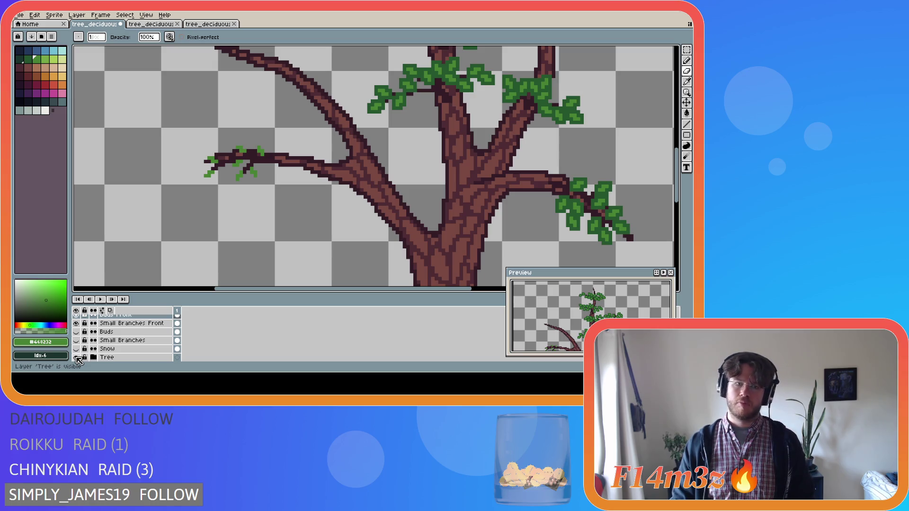
{"action": "left_click", "coordinate": [76, 357]}
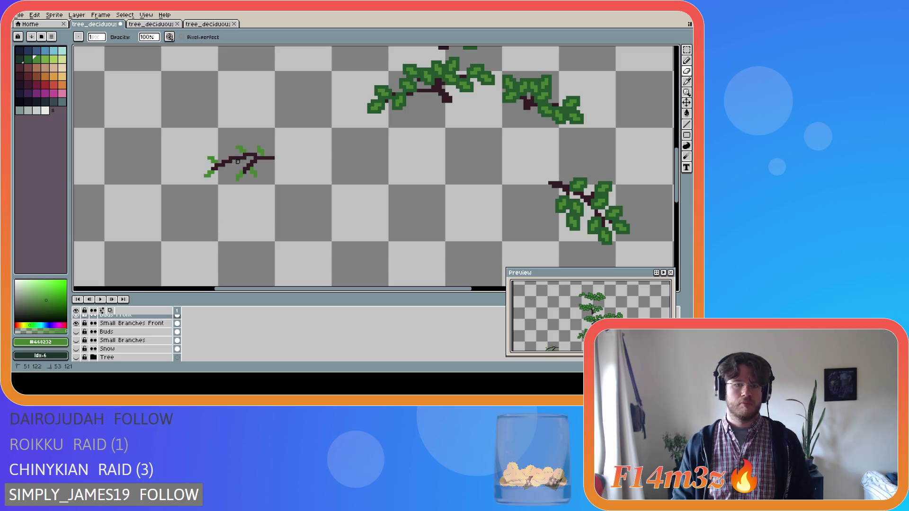
{"action": "key", "text": "b"}
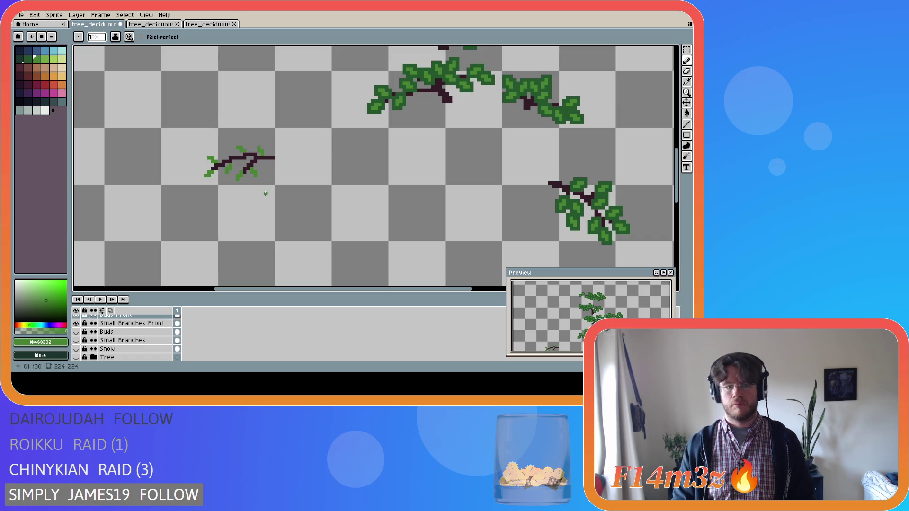
{"action": "left_click", "coordinate": [76, 358]}
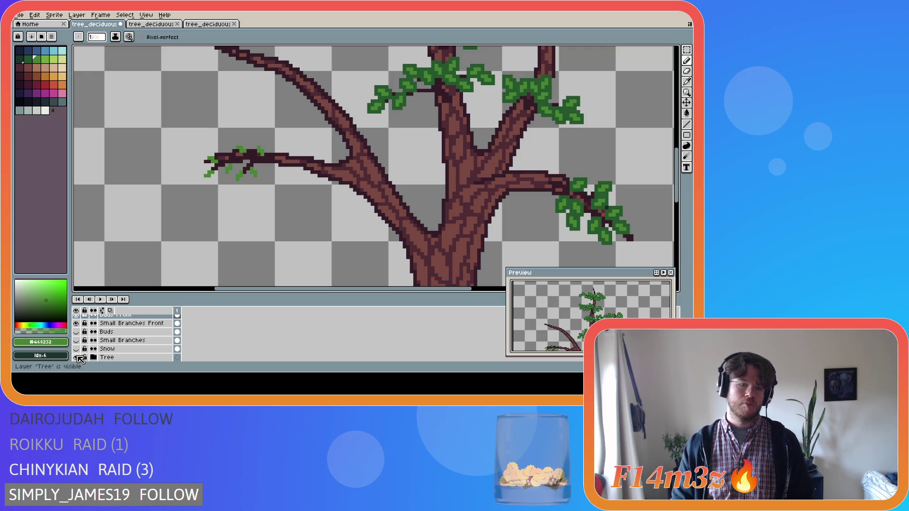
Erase the stray leaf pixel near the left branch after checking the Buds layer.
{"action": "left_click", "coordinate": [76, 332]}
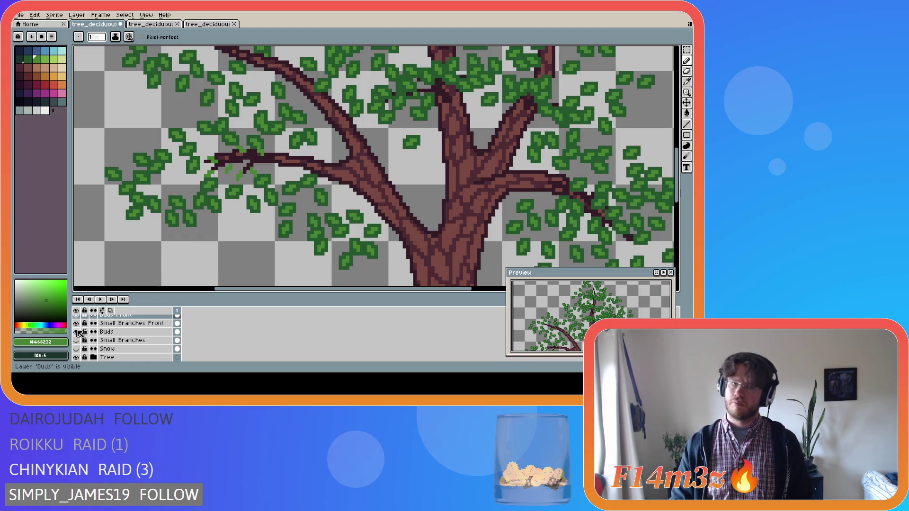
{"action": "left_click", "coordinate": [77, 332]}
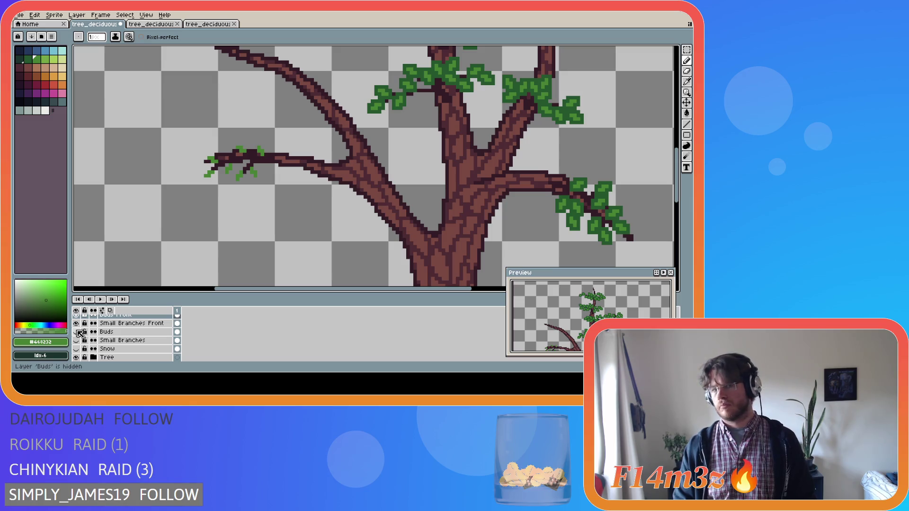
{"action": "left_click", "coordinate": [77, 331]}
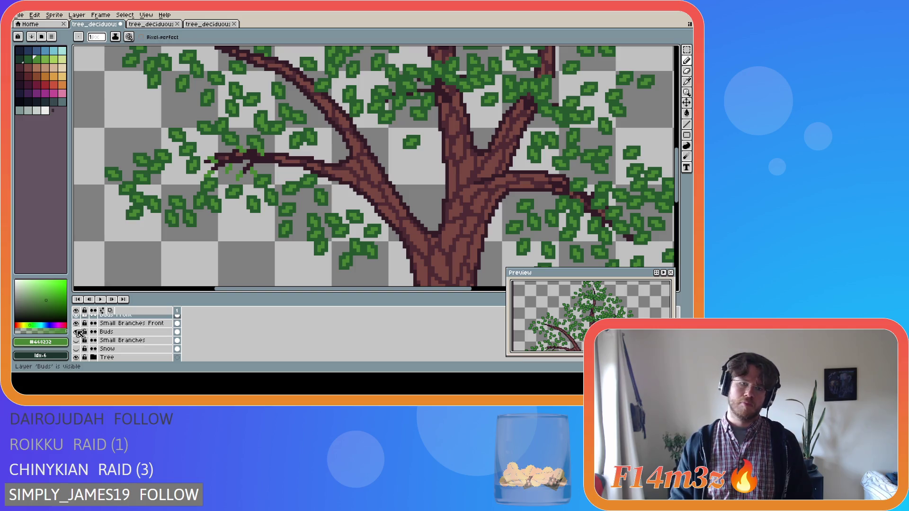
{"action": "left_click", "coordinate": [76, 332]}
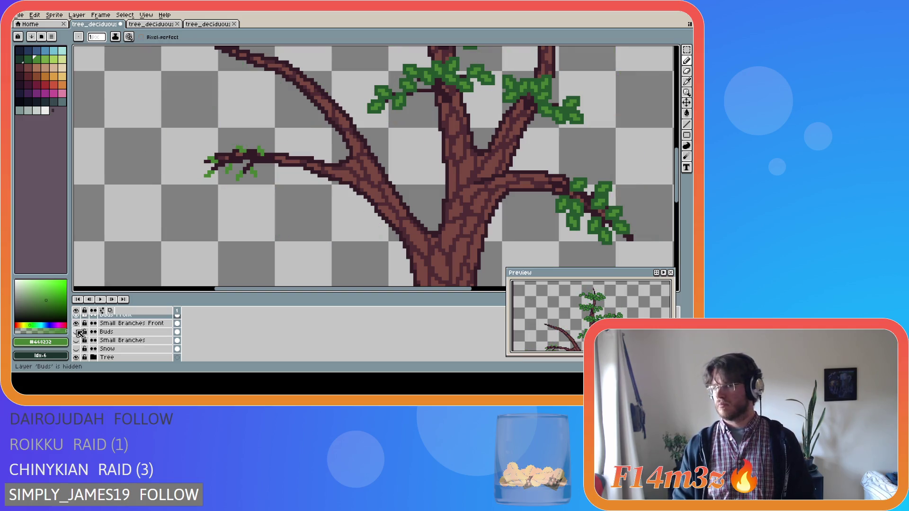
{"action": "scroll", "coordinate": [142, 337], "scroll_direction": "up", "scroll_amount": 1}
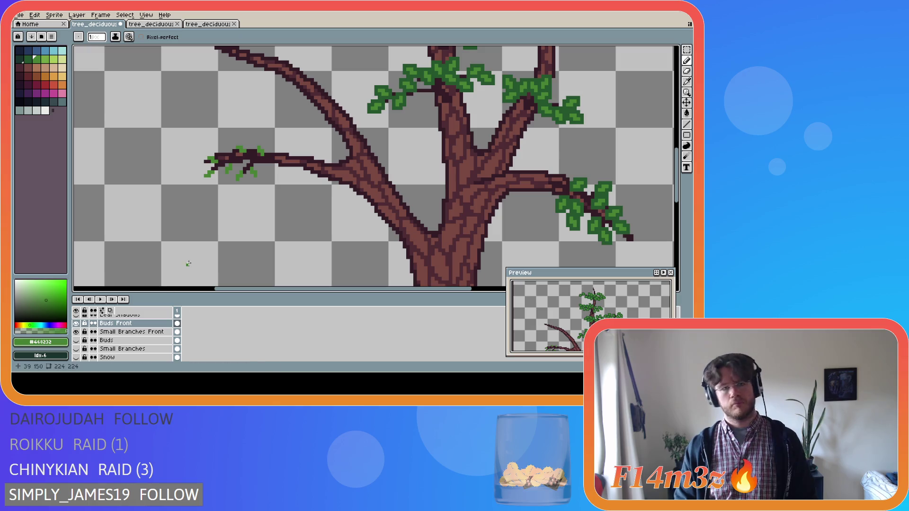
{"action": "key", "text": "e"}
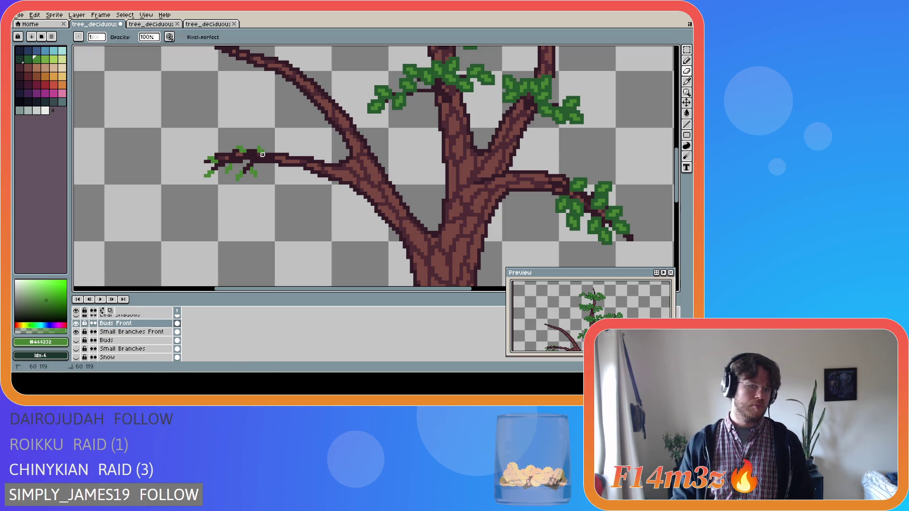
{"action": "left_click_drag", "start_coordinate": [261, 151], "coordinate": [266, 152]}
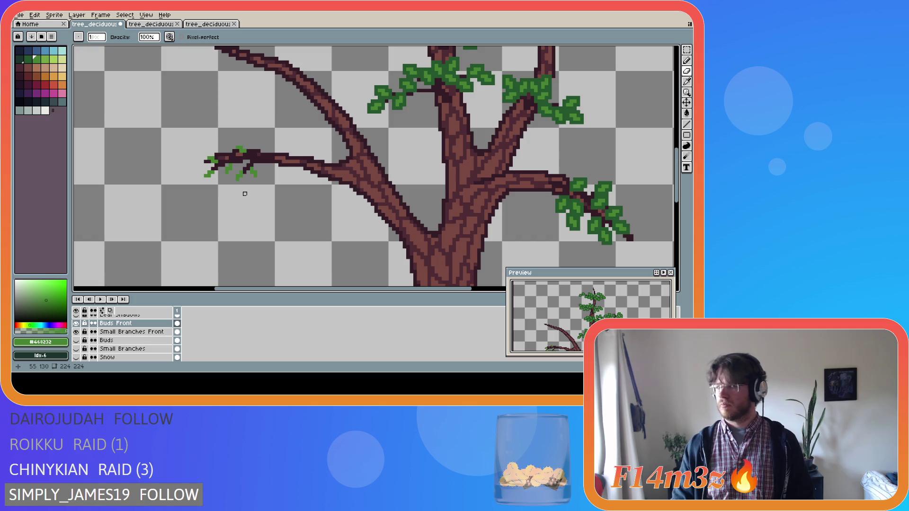
Return to the Pencil and hide the Tree trunk layer.
{"action": "key", "text": "v"}
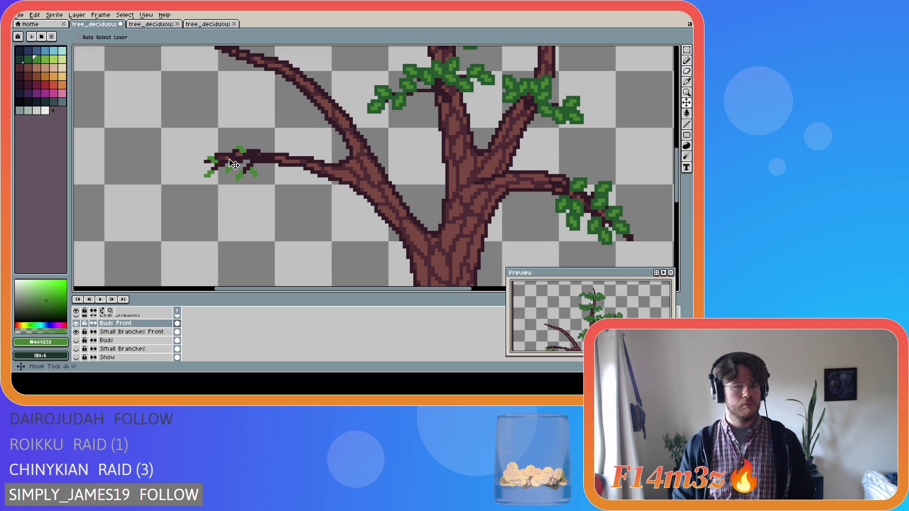
{"action": "key", "text": "b"}
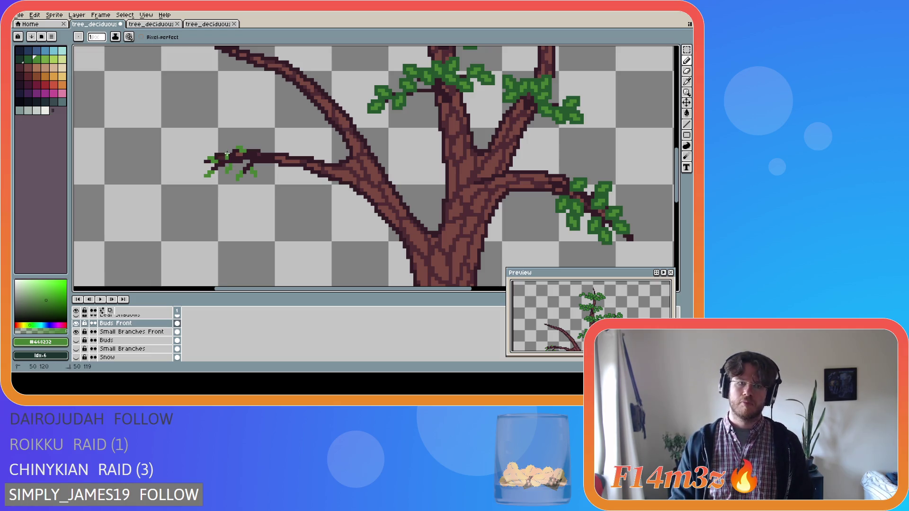
{"action": "key", "text": "v"}
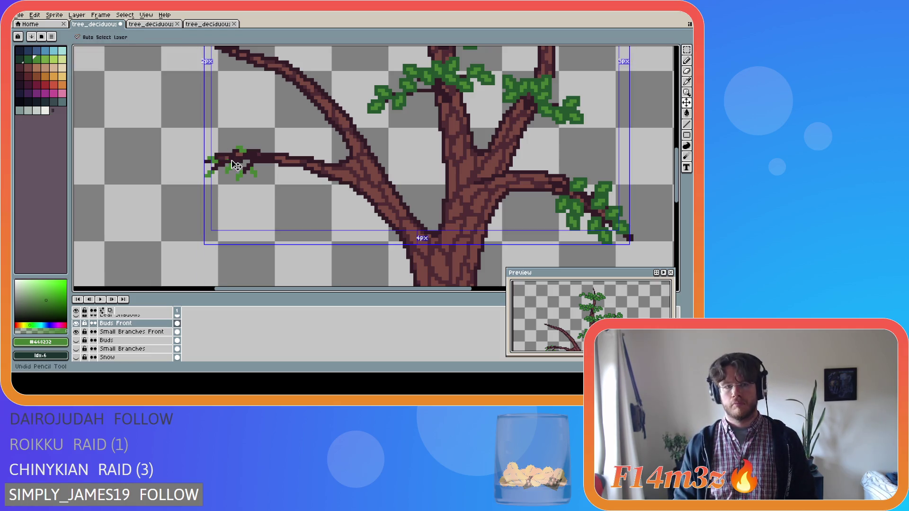
{"action": "key", "text": "b"}
{"action": "scroll", "coordinate": [95, 345], "scroll_direction": "down", "scroll_amount": 1}
{"action": "left_click", "coordinate": [76, 357]}
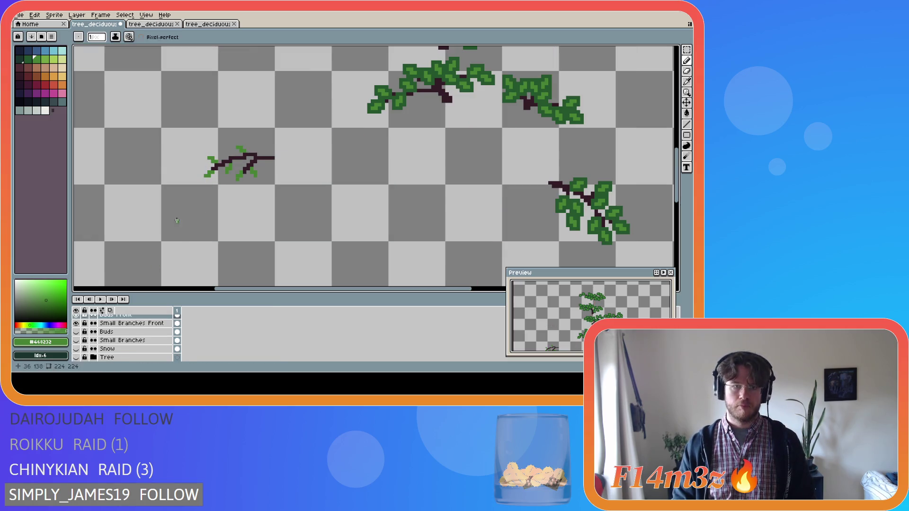
{"action": "key", "text": "ctrl"}
Paint four green leaf pixels on the left branch, redo a stroke, and reshow the trunk.
{"action": "left_click", "coordinate": [229, 152]}
{"action": "left_click", "coordinate": [230, 150]}
{"action": "left_click", "coordinate": [228, 148]}
{"action": "left_click", "coordinate": [227, 160]}
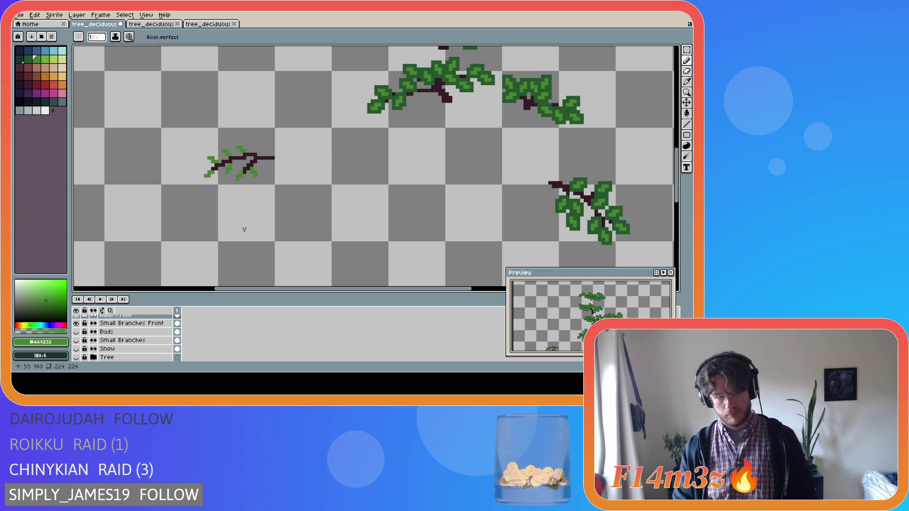
{"action": "key", "text": "ctrl+y"}
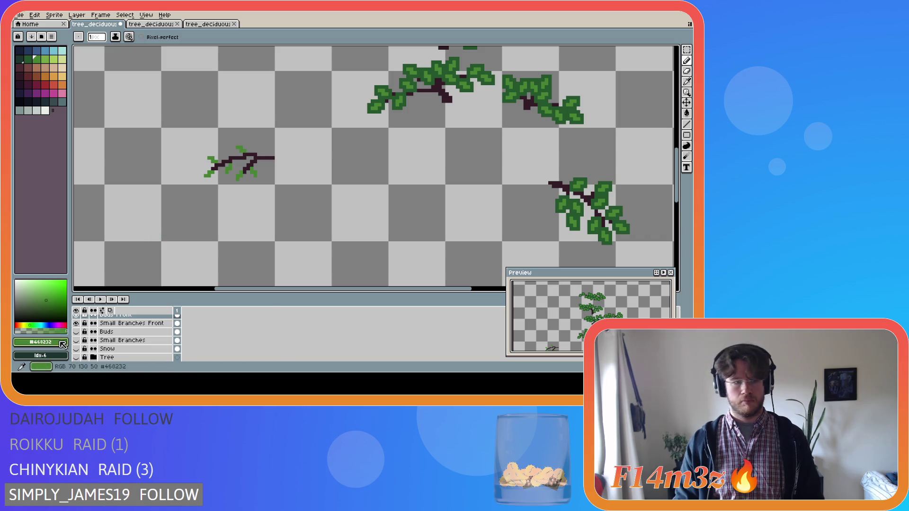
{"action": "left_click", "coordinate": [76, 358]}
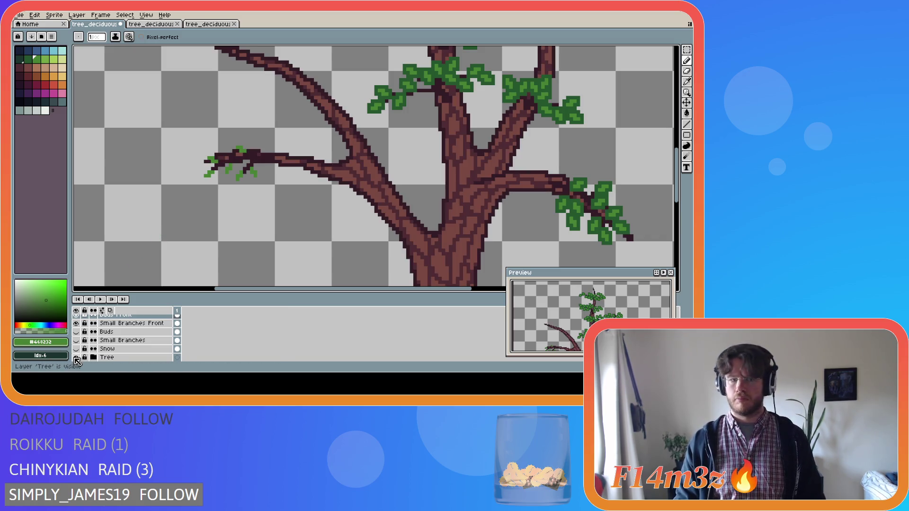
Preview Buds and Small Branches, hide them, then select Buds Front and sample its darker green.
{"action": "left_click", "coordinate": [75, 332]}
{"action": "left_click", "coordinate": [76, 341]}
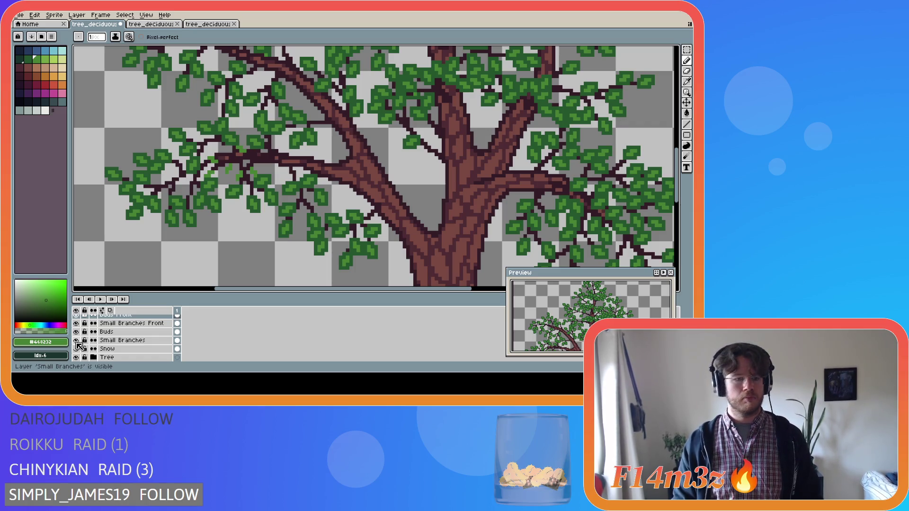
{"action": "left_click", "coordinate": [76, 340]}
{"action": "left_click", "coordinate": [76, 331]}
{"action": "scroll", "coordinate": [113, 330], "scroll_direction": "up", "scroll_amount": 1}
{"action": "left_click", "coordinate": [76, 324], "text": "alt"}
{"action": "left_click", "coordinate": [76, 323], "text": "alt"}
{"action": "left_click", "coordinate": [115, 323]}
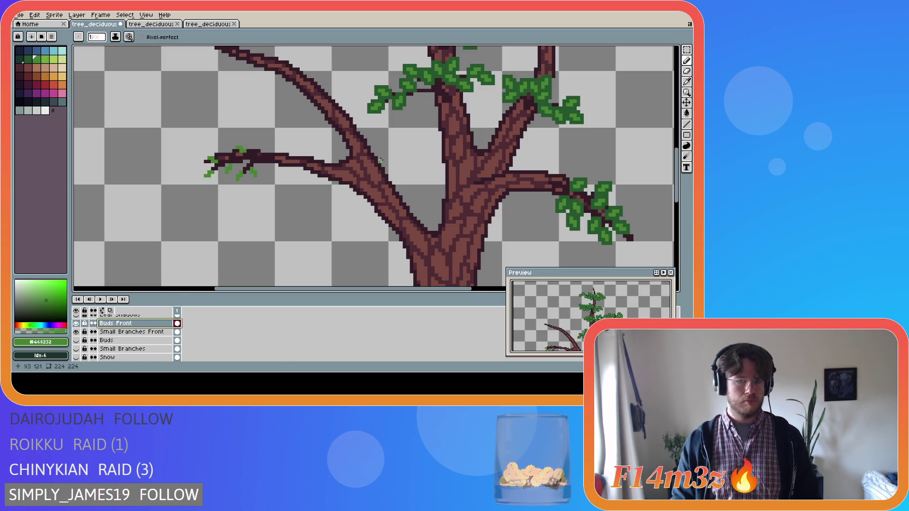
{"action": "left_click", "coordinate": [241, 150], "text": "alt"}
Paint dark green leaf pixels across the left twig tips on Buds Front and save.
{"action": "mouse_move", "coordinate": [239, 151]}
{"action": "left_mouse_down"}
{"action": "mouse_move", "coordinate": [247, 150]}
{"action": "mouse_move", "coordinate": [239, 144]}
{"action": "left_mouse_up"}
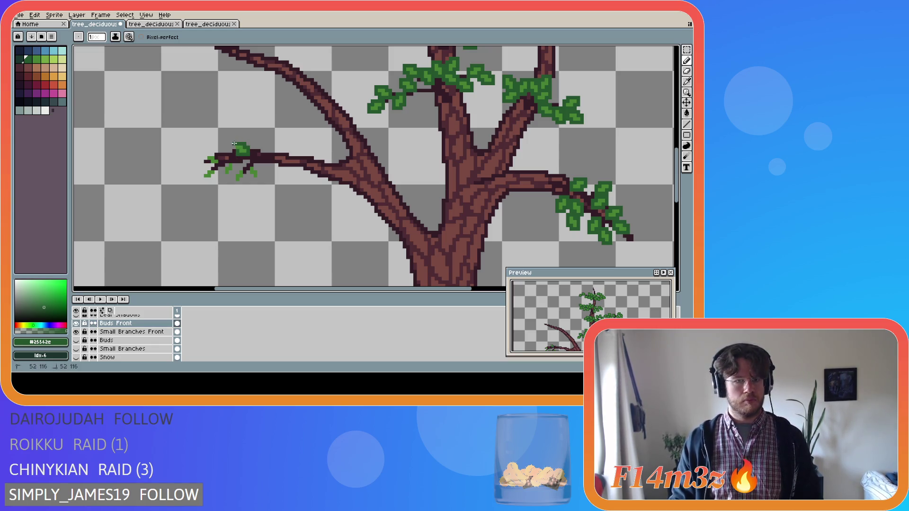
{"action": "left_click", "coordinate": [247, 169]}
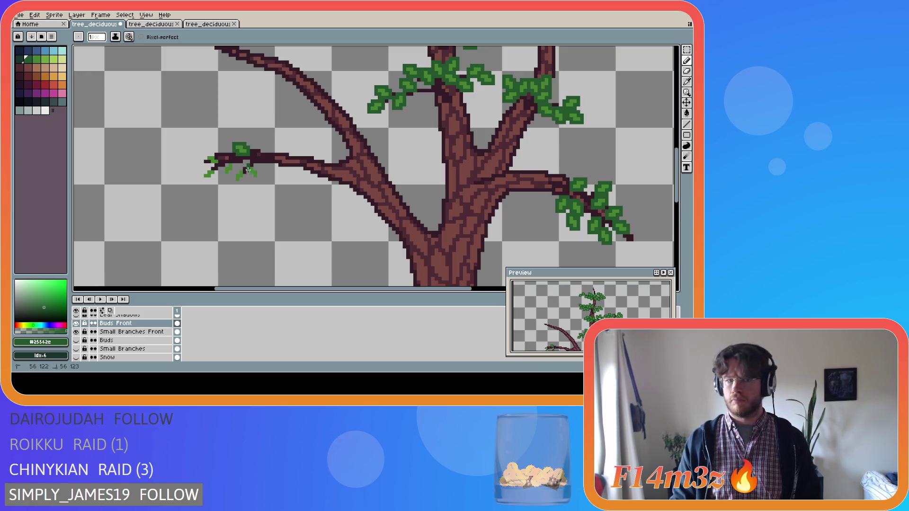
{"action": "left_click_drag", "start_coordinate": [251, 177], "coordinate": [259, 169]}
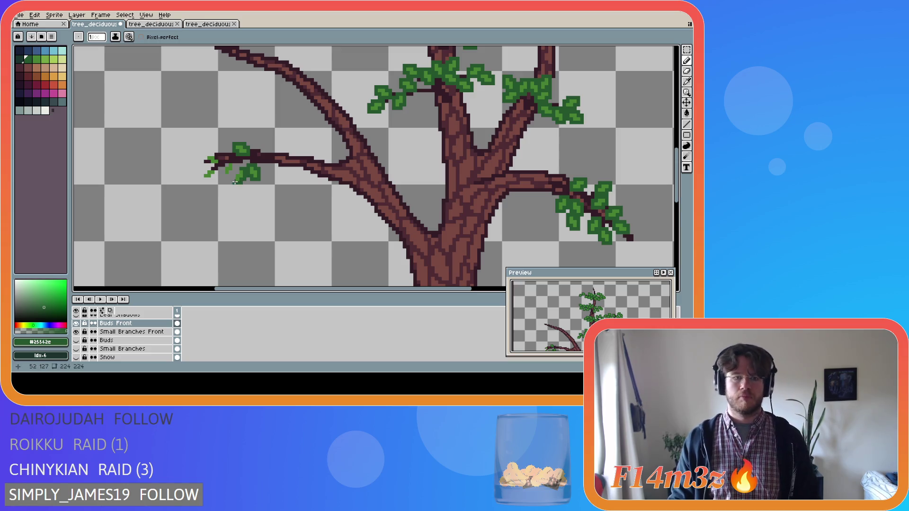
{"action": "left_click_drag", "start_coordinate": [236, 182], "coordinate": [232, 173]}
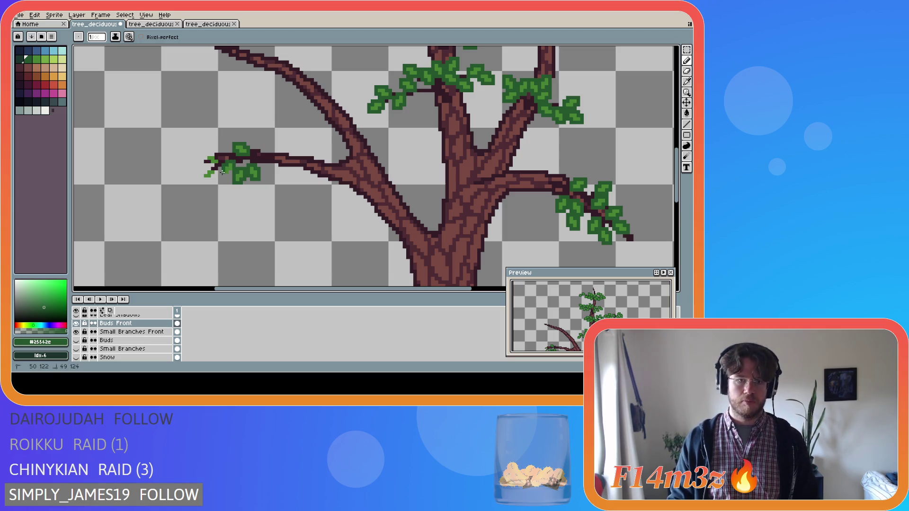
{"action": "left_click_drag", "start_coordinate": [213, 175], "coordinate": [214, 169]}
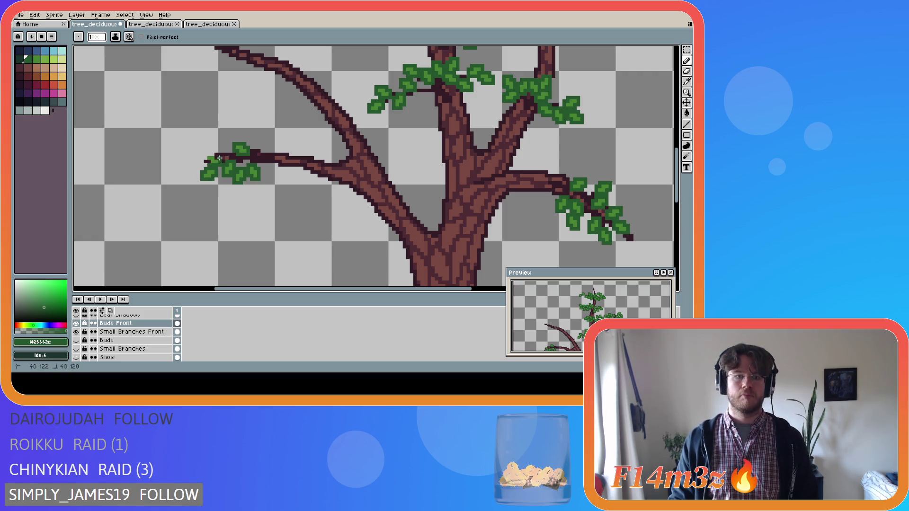
{"action": "key", "text": "ctrl+s"}
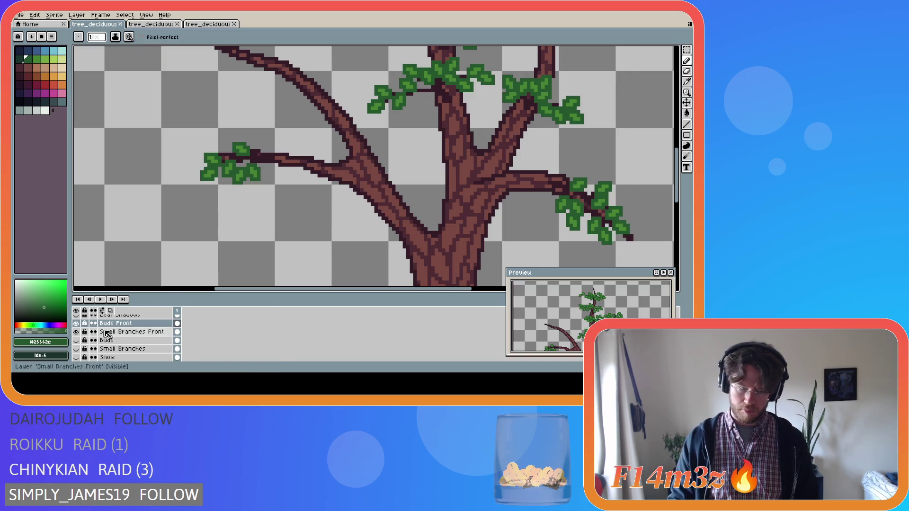
Show the Small Branches and Buds layers and compare the tree with and without front leaves.
{"action": "left_click", "coordinate": [77, 349]}
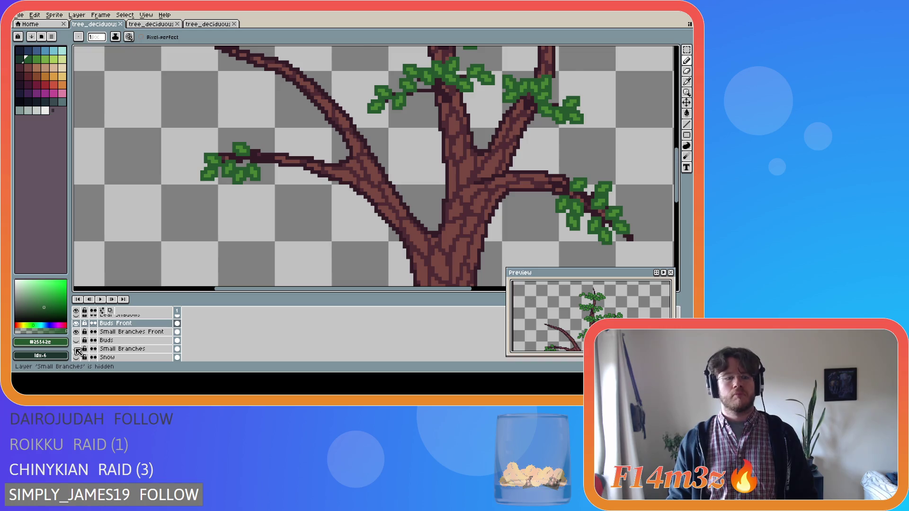
{"action": "left_click", "coordinate": [77, 348]}
{"action": "left_click", "coordinate": [77, 340]}
{"action": "scroll", "coordinate": [296, 220], "scroll_direction": "down", "scroll_amount": 2}
{"action": "scroll", "coordinate": [296, 219], "scroll_direction": "down", "scroll_amount": 1}
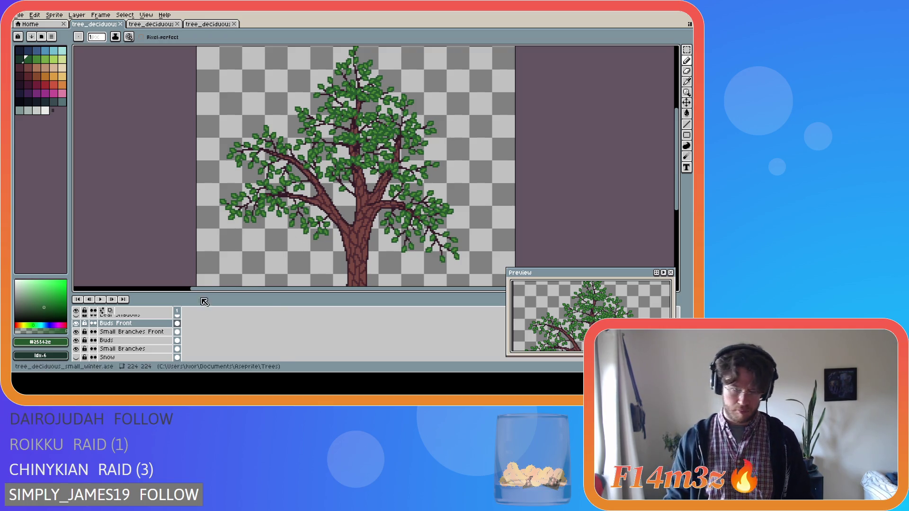
{"action": "left_click", "coordinate": [79, 324]}
{"action": "left_click", "coordinate": [78, 325]}
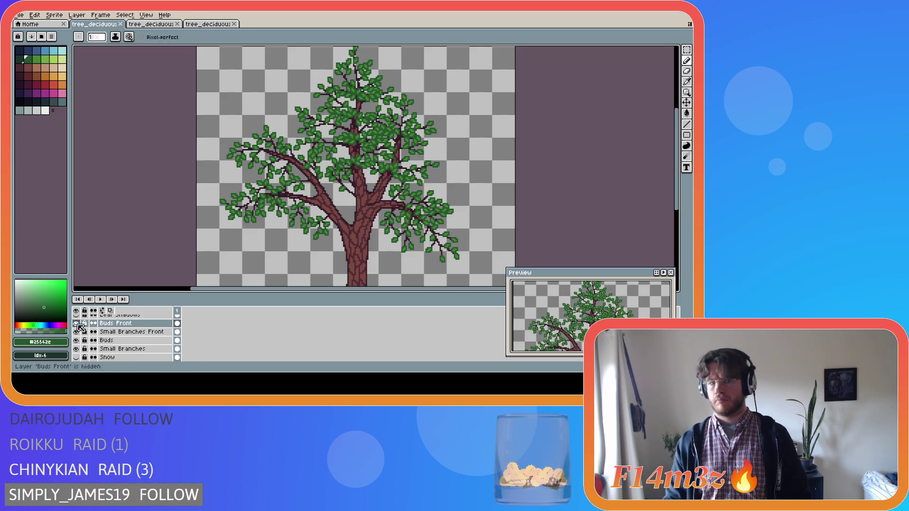
{"action": "left_click", "coordinate": [79, 324]}
{"action": "left_click", "coordinate": [79, 324]}
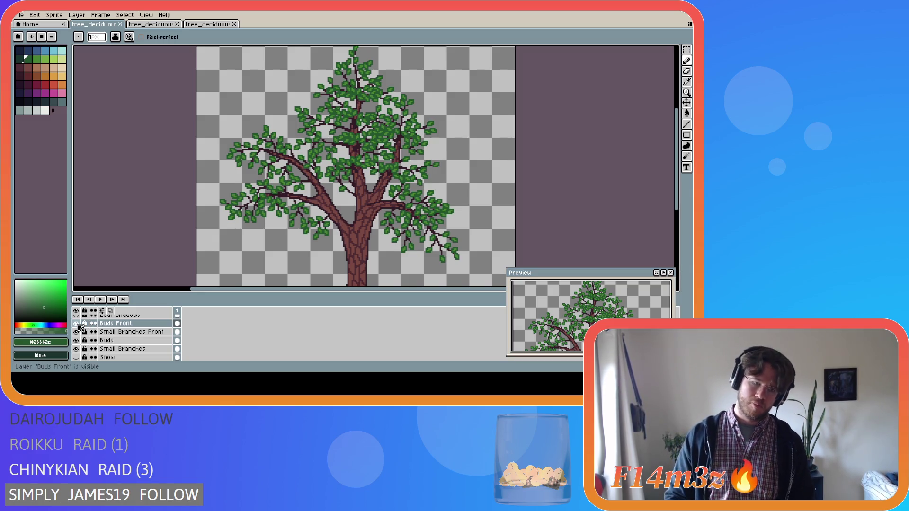
Hide Buds Front and Buds for a bare tree, and select Small Branches Front.
{"action": "left_click", "coordinate": [76, 323]}
{"action": "left_click", "coordinate": [76, 341]}
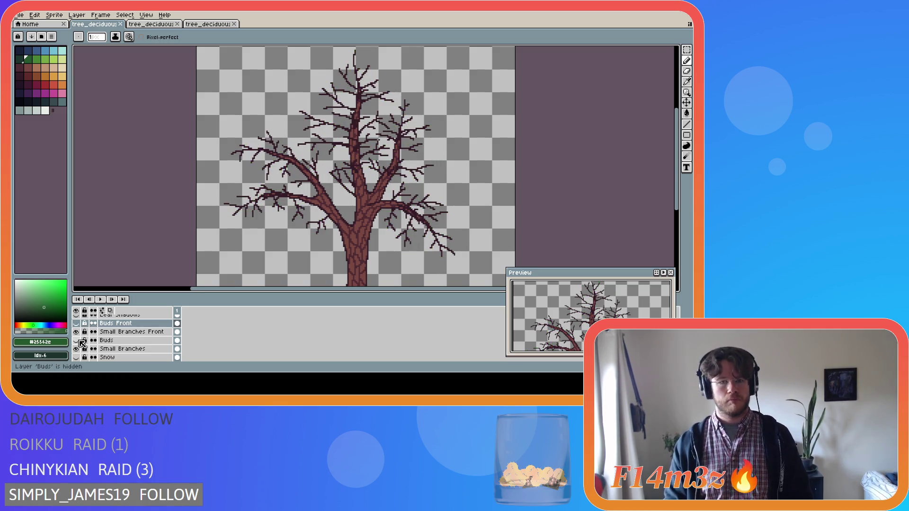
{"action": "left_click", "coordinate": [78, 341]}
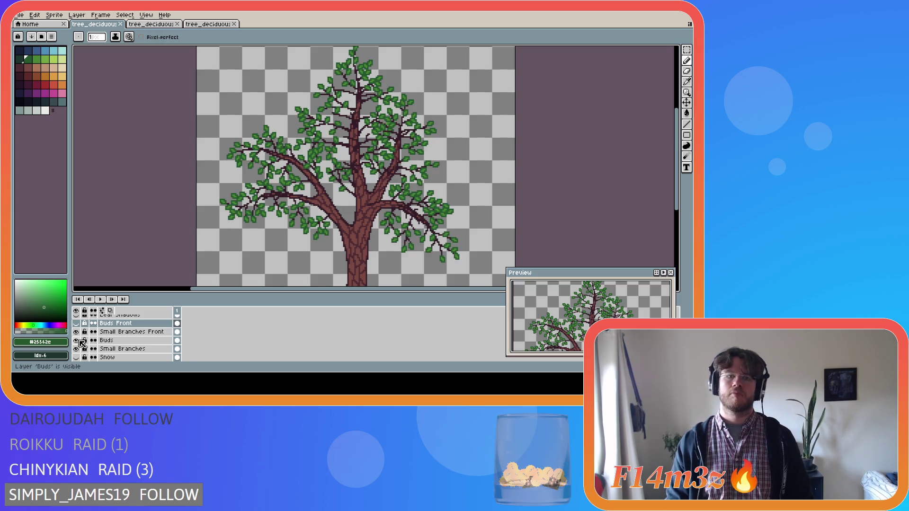
{"action": "left_click", "coordinate": [76, 341]}
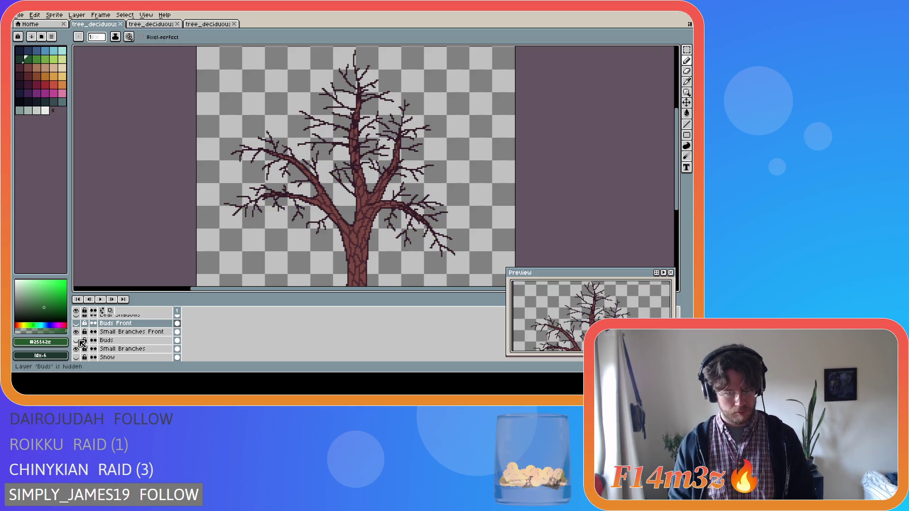
{"action": "left_click", "coordinate": [126, 333]}
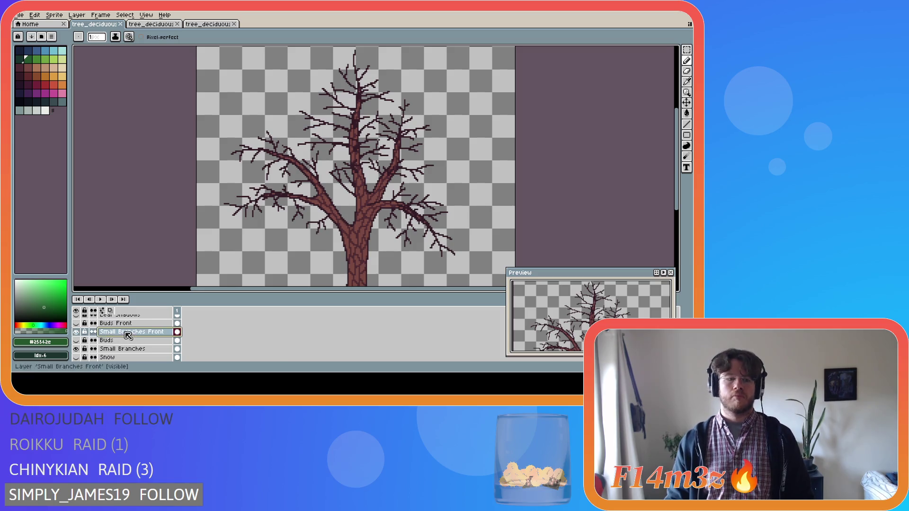
Sample the dark branch colour and draw an extra twig on Small Branches Front.
{"action": "scroll", "coordinate": [317, 184], "scroll_direction": "up", "scroll_amount": 3}
{"action": "left_click", "coordinate": [317, 184], "text": "alt"}
{"action": "left_click_drag", "start_coordinate": [318, 184], "coordinate": [270, 165]}
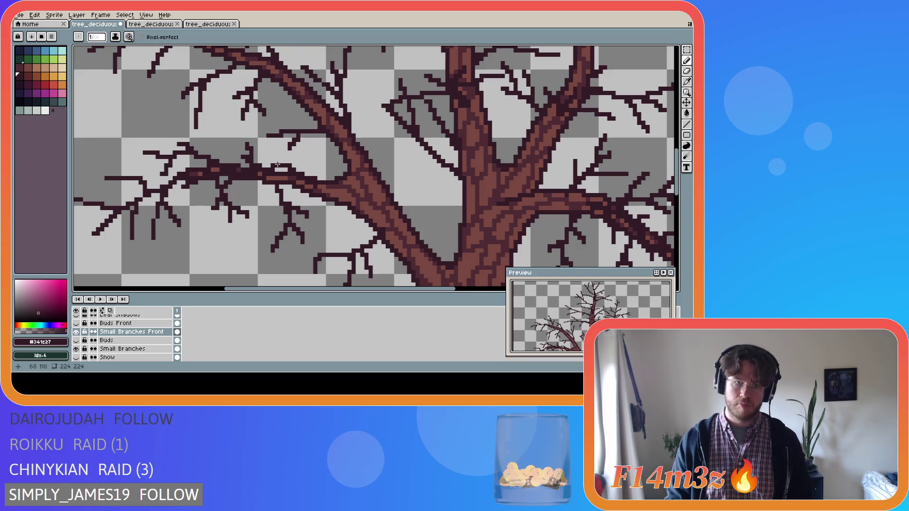
{"action": "scroll", "coordinate": [81, 351], "scroll_direction": "down", "scroll_amount": 2}
{"action": "left_click", "coordinate": [76, 349]}
{"action": "left_click", "coordinate": [76, 348]}
{"action": "left_click", "coordinate": [75, 348]}
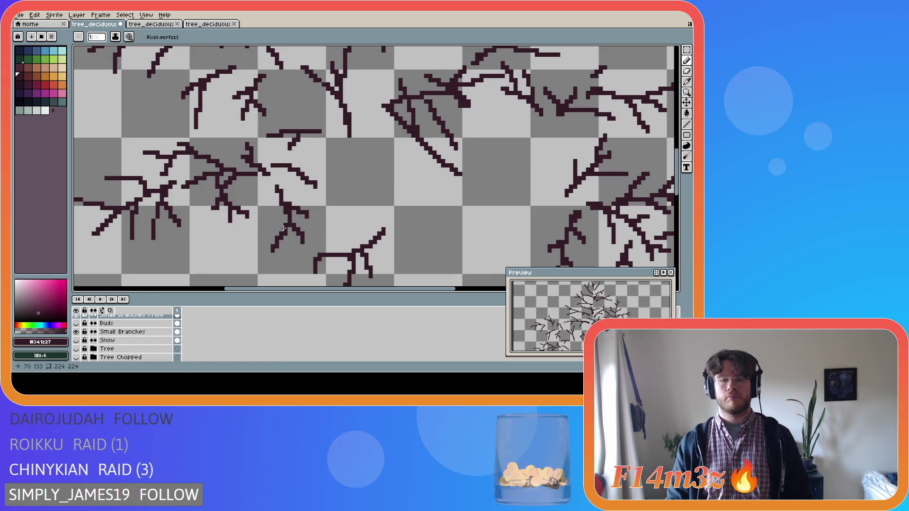
Recheck the new twig by toggling the Tree trunk layer off and on.
{"action": "key", "text": "v"}
{"action": "key", "text": "b"}
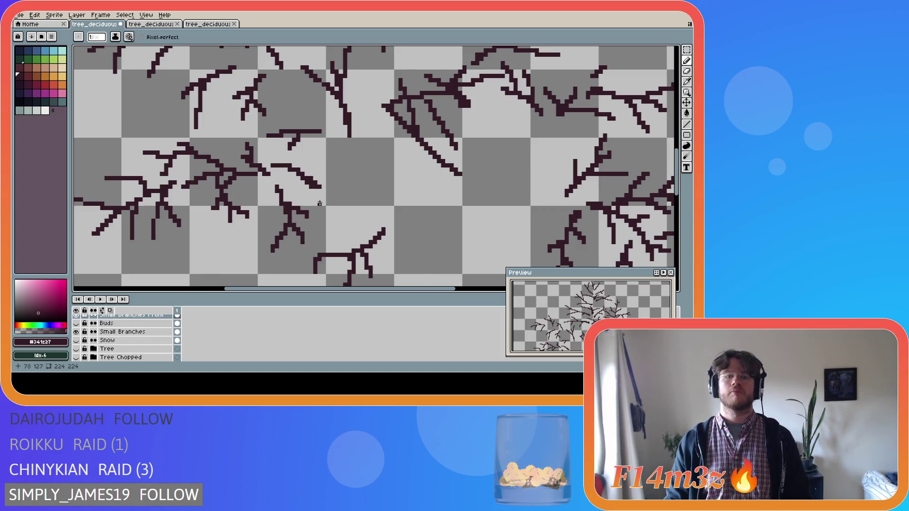
{"action": "left_click", "coordinate": [76, 349]}
{"action": "double_click", "coordinate": [77, 349]}
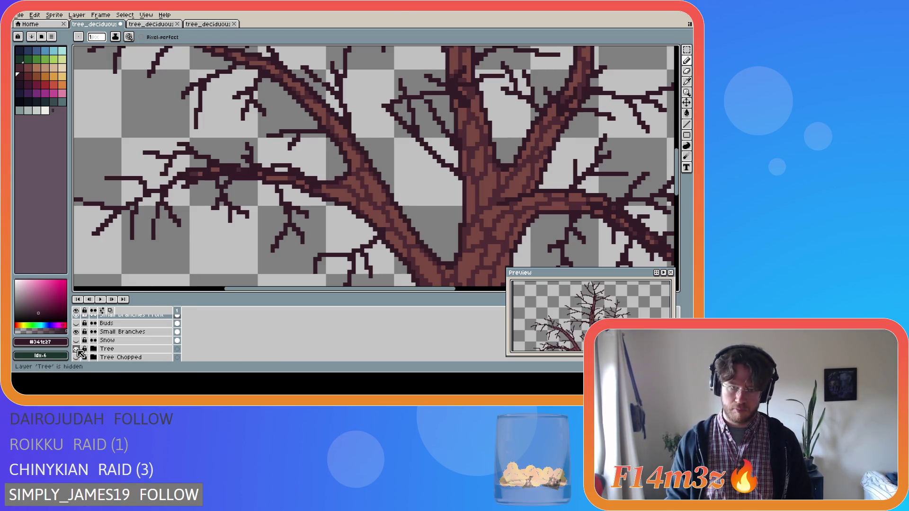
{"action": "left_click", "coordinate": [76, 348]}
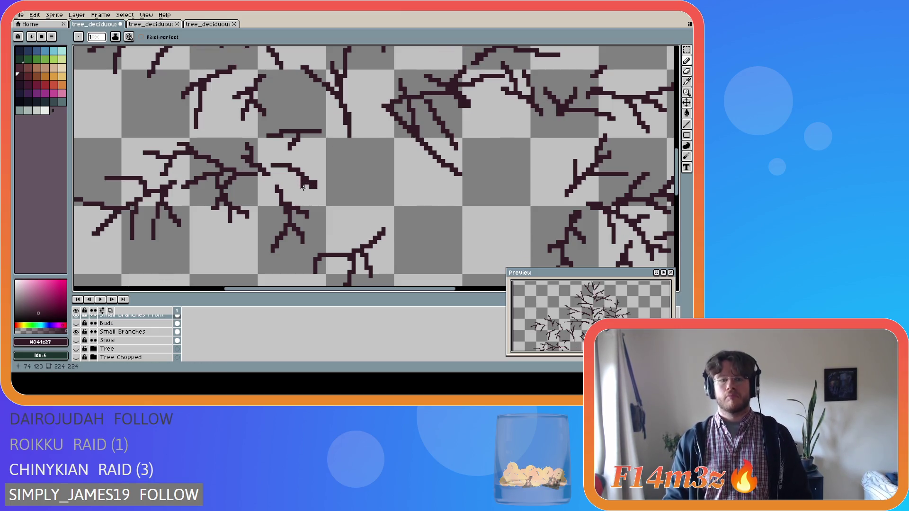
Unlock the Tree layer and compare the tree with the trunk and Snow layers toggled.
{"action": "left_click", "coordinate": [85, 350]}
{"action": "left_click", "coordinate": [76, 349]}
{"action": "left_click", "coordinate": [78, 348]}
{"action": "left_click", "coordinate": [76, 340]}
{"action": "left_click", "coordinate": [76, 341]}
{"action": "left_click", "coordinate": [77, 349]}
{"action": "left_click", "coordinate": [76, 349]}
{"action": "left_click", "coordinate": [76, 349]}
{"action": "left_click", "coordinate": [76, 349]}
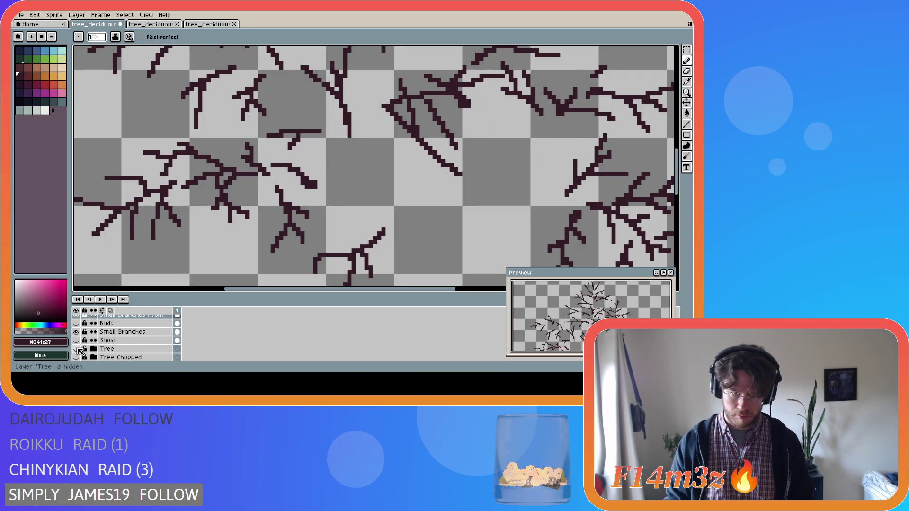
{"action": "left_click", "coordinate": [76, 349]}
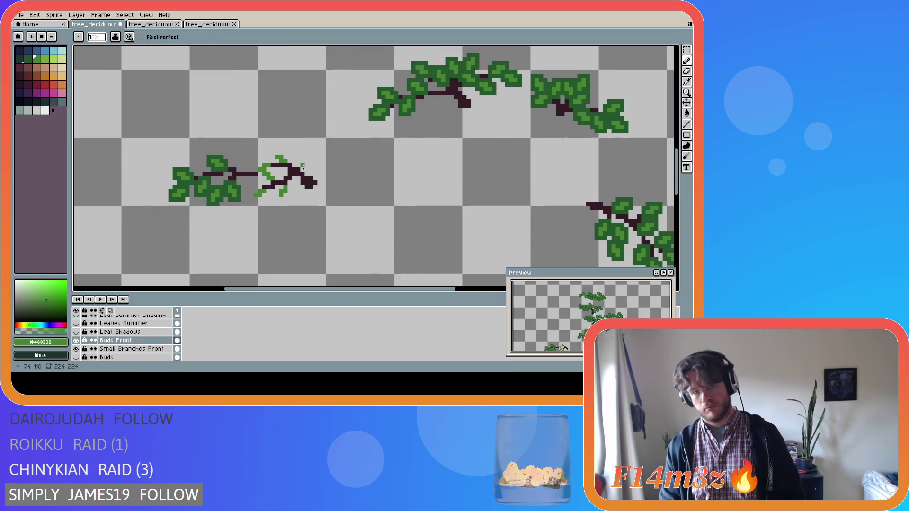
Add green bud pixels at the left branch tip, comparing with the trunk shown and hidden.
{"action": "left_click", "coordinate": [300, 164]}
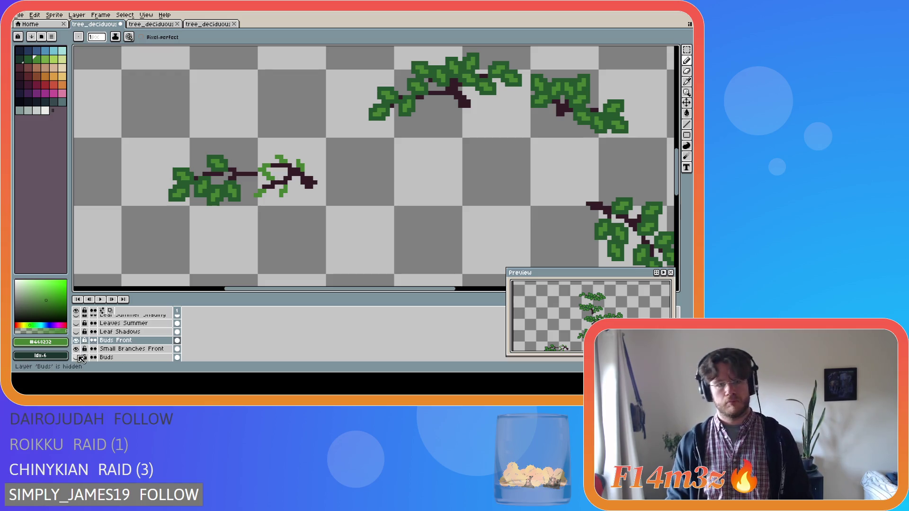
{"action": "scroll", "coordinate": [81, 359], "scroll_direction": "down", "scroll_amount": 3}
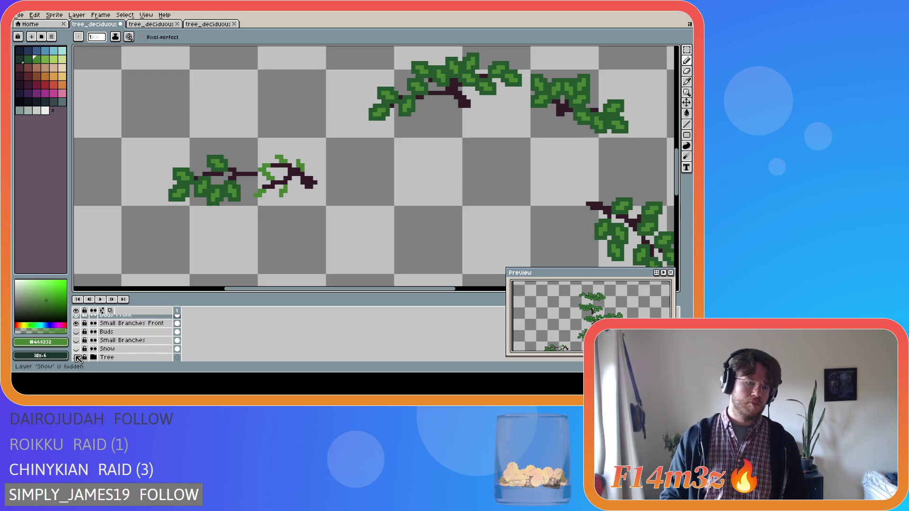
{"action": "left_click", "coordinate": [78, 359]}
{"action": "left_click", "coordinate": [78, 358]}
{"action": "left_click", "coordinate": [78, 358]}
{"action": "left_click", "coordinate": [78, 359]}
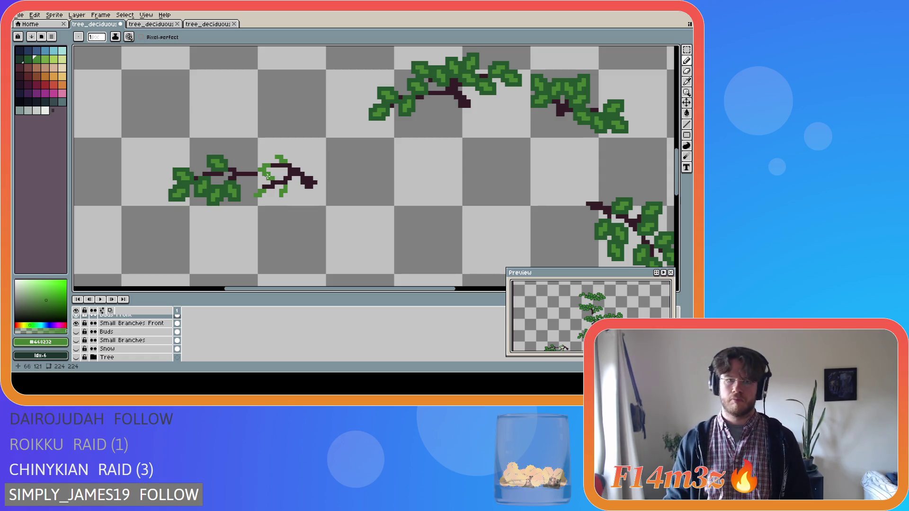
Add two more green leaf pixels on the small branch, swapping between Eraser and Pencil.
{"action": "key", "text": "e"}
{"action": "key", "text": "b"}
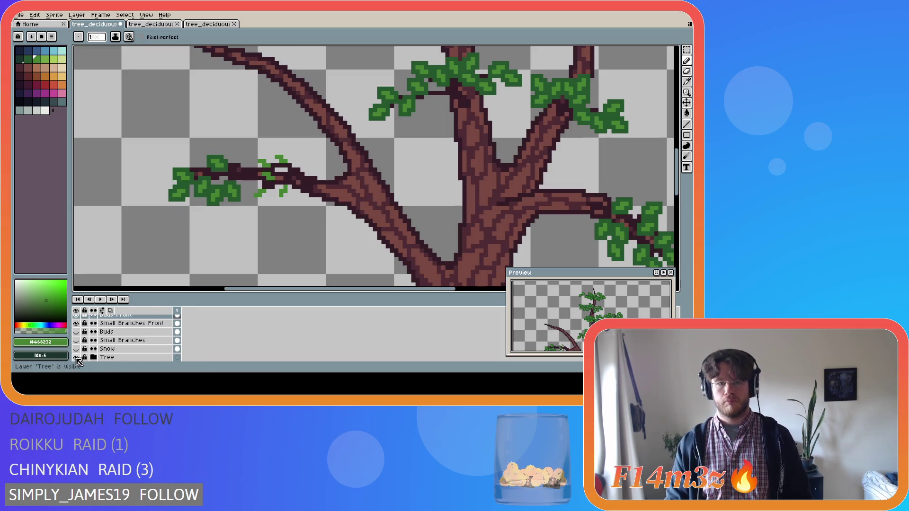
{"action": "left_click", "coordinate": [261, 169]}
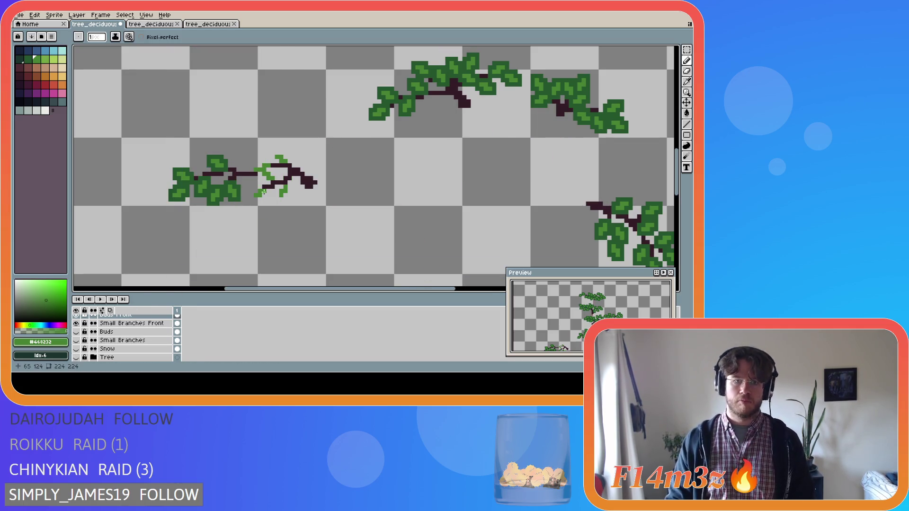
{"action": "key", "text": "e"}
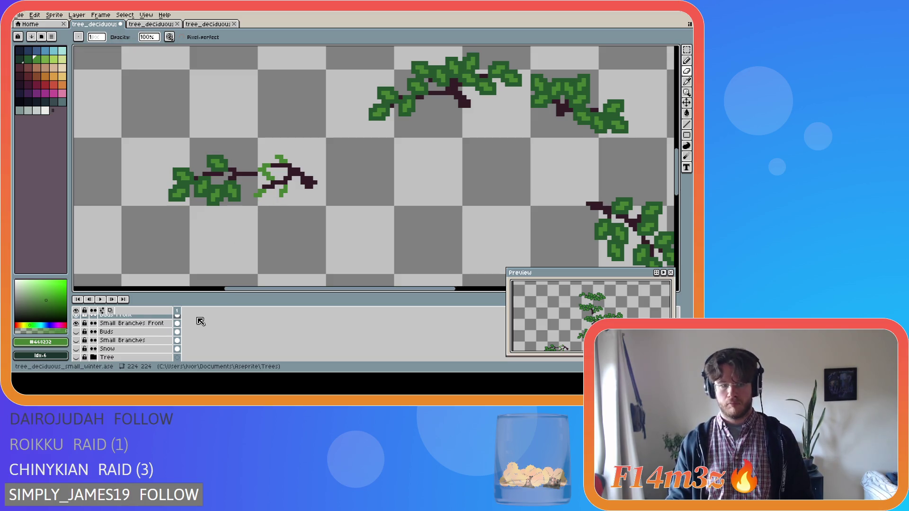
{"action": "key", "text": "b"}
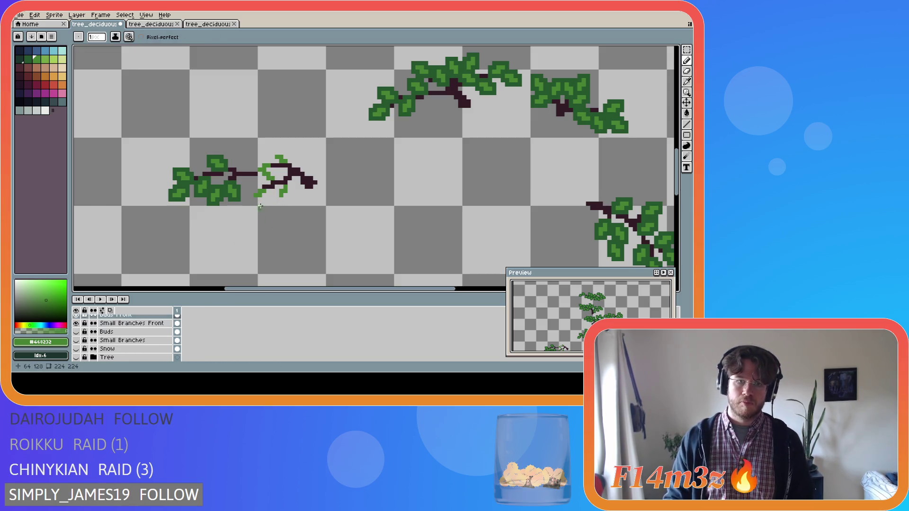
{"action": "left_click", "coordinate": [306, 169]}
{"action": "key", "text": "v"}
{"action": "key", "text": "b"}
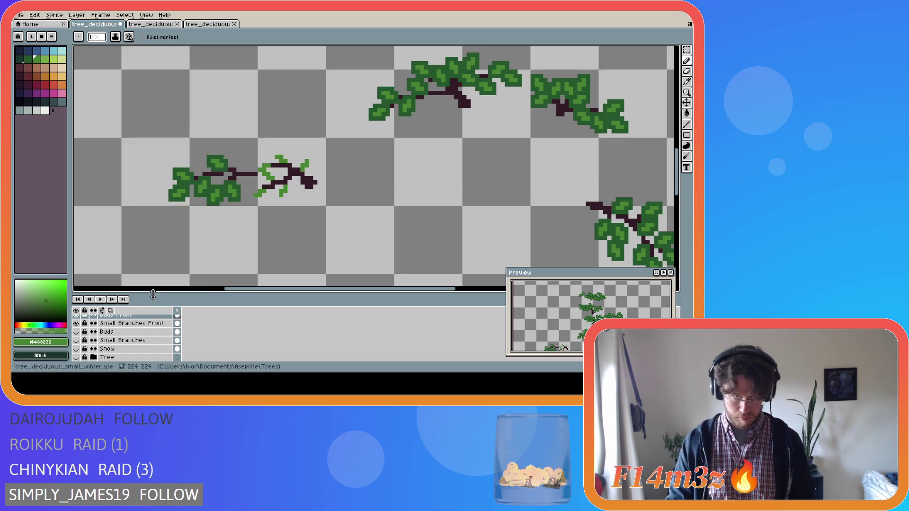
Sample the darker leaf green #25562e, recheck against the trunk, and select Buds Front.
{"action": "key", "text": "i"}
{"action": "left_click", "coordinate": [232, 191]}
{"action": "key", "text": "b"}
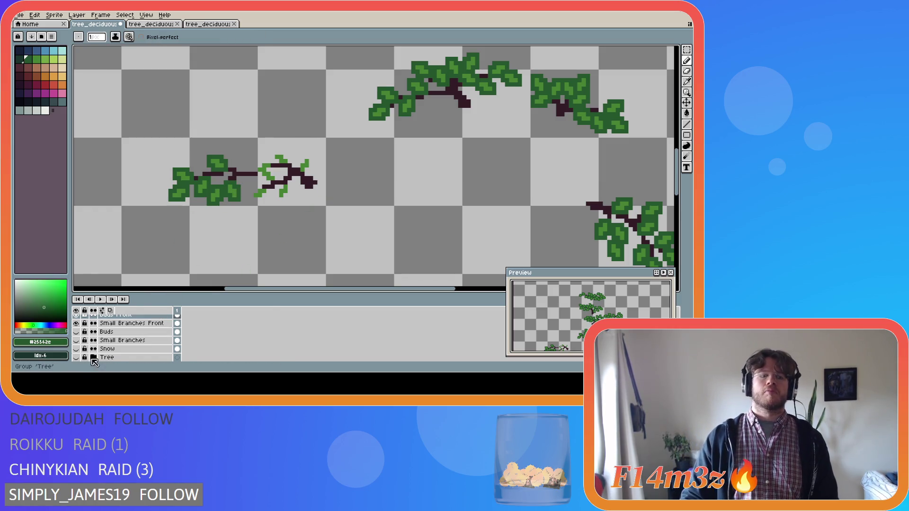
{"action": "left_click", "coordinate": [76, 358]}
{"action": "left_click", "coordinate": [77, 358]}
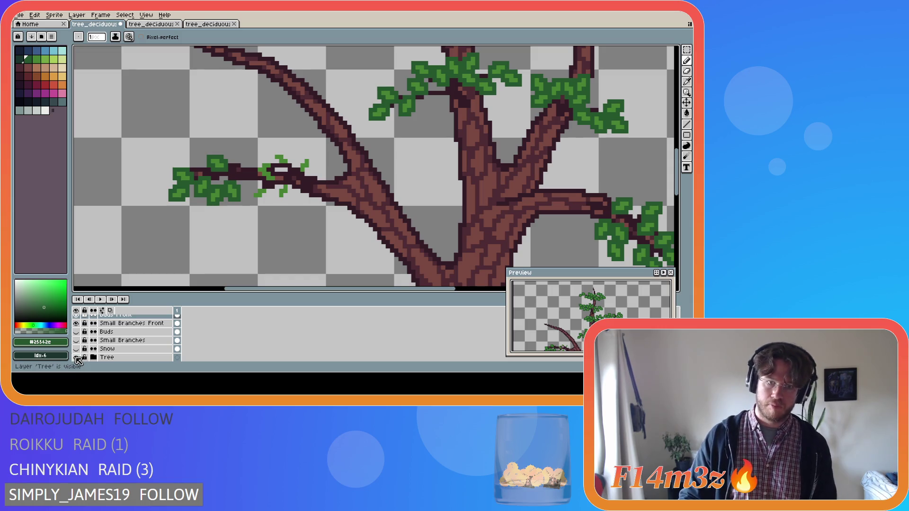
{"action": "left_click", "coordinate": [77, 358]}
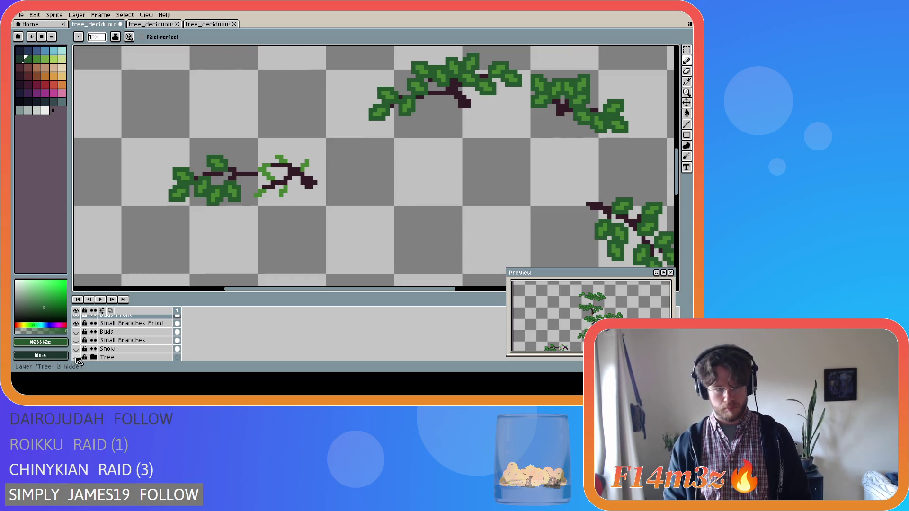
{"action": "left_click", "coordinate": [77, 358]}
{"action": "left_click", "coordinate": [77, 358]}
{"action": "scroll", "coordinate": [122, 335], "scroll_direction": "up", "scroll_amount": 2}
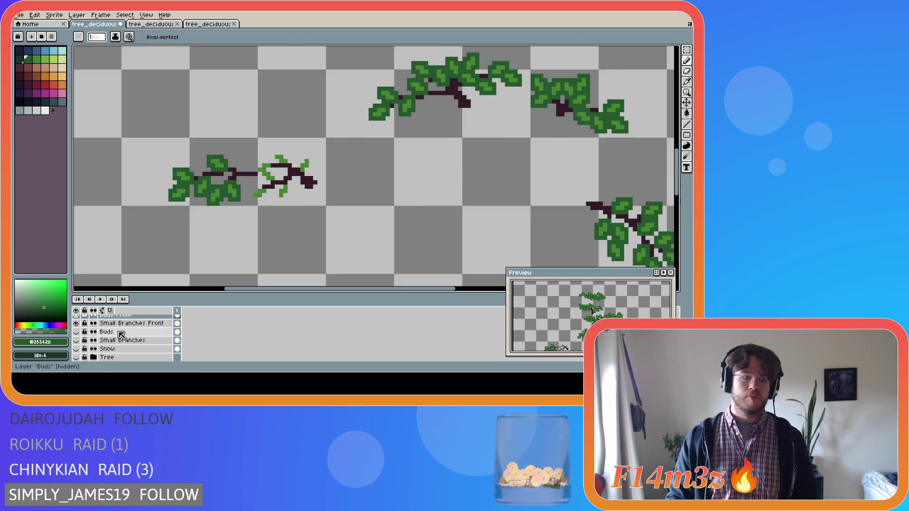
{"action": "left_click", "coordinate": [126, 334]}
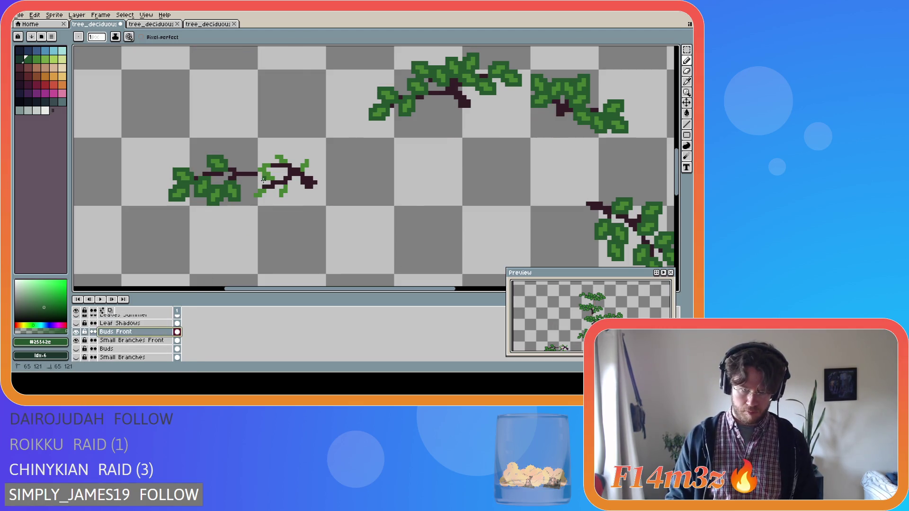
Paint dark-green leaf pixels over the buds on the left branch.
{"action": "mouse_move", "coordinate": [276, 179]}
{"action": "left_mouse_down"}
{"action": "mouse_move", "coordinate": [273, 165]}
{"action": "mouse_move", "coordinate": [260, 162]}
{"action": "mouse_move", "coordinate": [258, 176]}
{"action": "mouse_move", "coordinate": [269, 175]}
{"action": "mouse_move", "coordinate": [274, 162]}
{"action": "mouse_move", "coordinate": [291, 165]}
{"action": "mouse_move", "coordinate": [285, 153]}
{"action": "mouse_move", "coordinate": [276, 151]}
{"action": "mouse_move", "coordinate": [305, 174]}
{"action": "mouse_move", "coordinate": [305, 156]}
{"action": "left_mouse_up"}
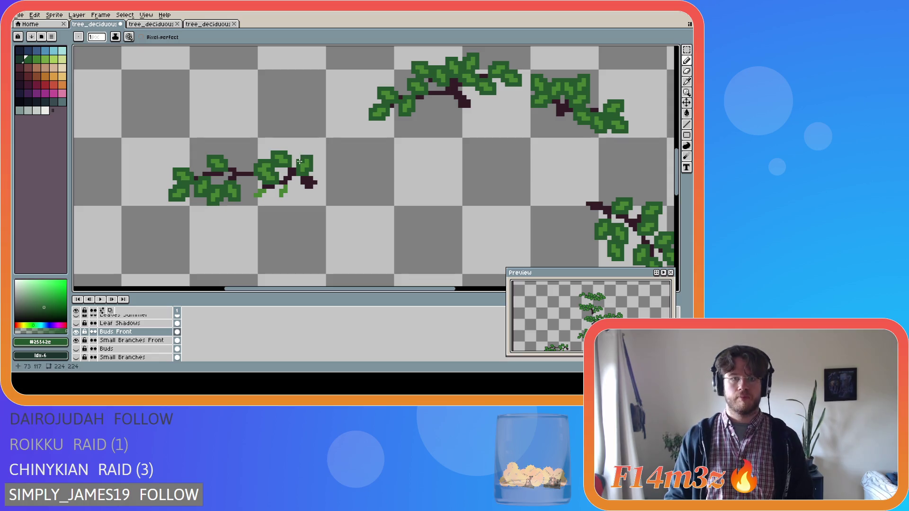
{"action": "left_click_drag", "start_coordinate": [281, 185], "coordinate": [289, 199]}
{"action": "left_click", "coordinate": [286, 196]}
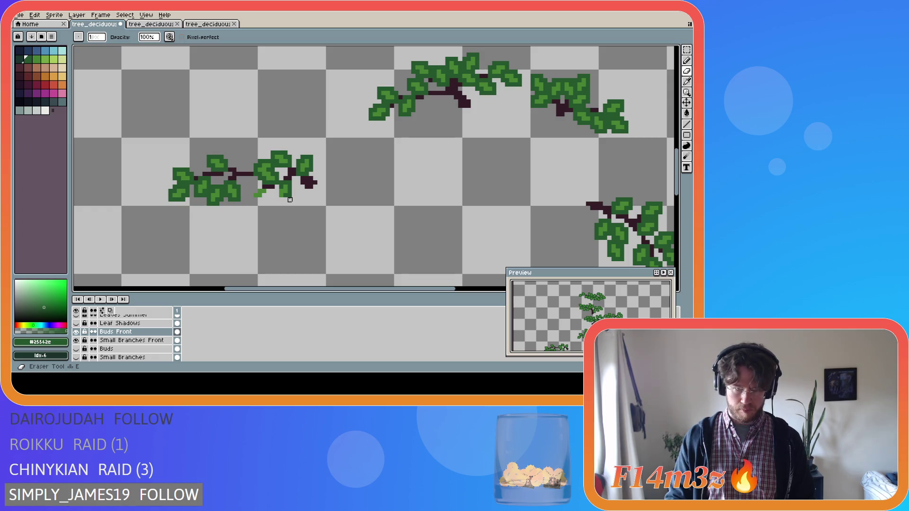
{"action": "key", "text": "b"}
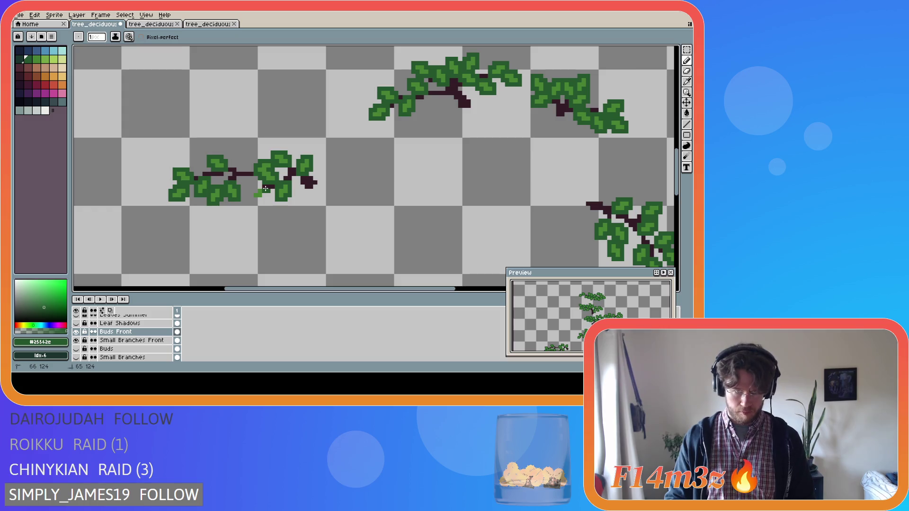
{"action": "left_click_drag", "start_coordinate": [267, 189], "coordinate": [268, 187]}
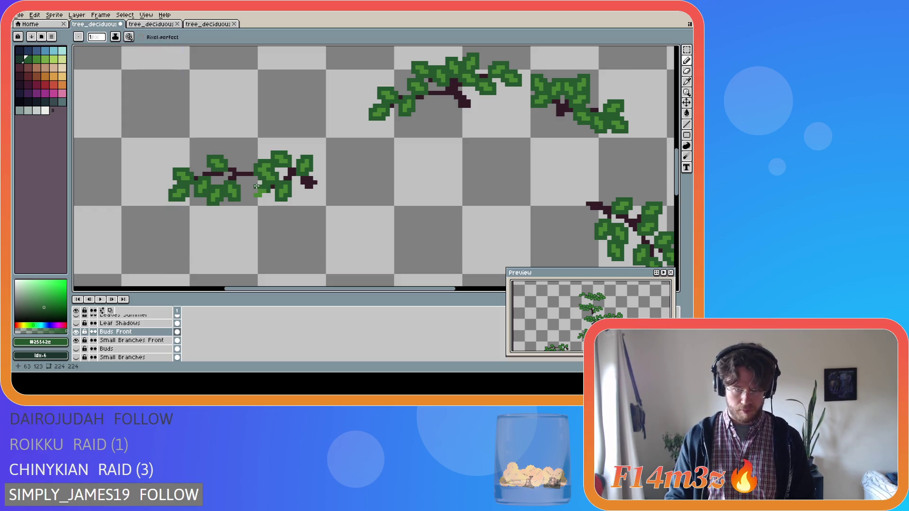
{"action": "left_click_drag", "start_coordinate": [253, 196], "coordinate": [257, 201]}
Save the sprite and show the Buds and Small Branches layers again.
{"action": "key", "text": "ctrl+s"}
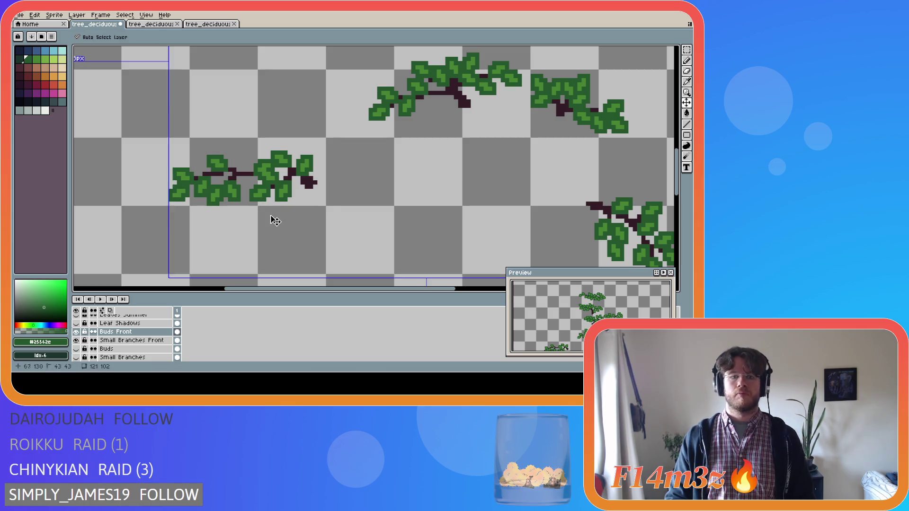
{"action": "scroll", "coordinate": [78, 353], "scroll_direction": "down", "scroll_amount": 1}
{"action": "left_click", "coordinate": [77, 332]}
{"action": "left_click", "coordinate": [76, 340]}
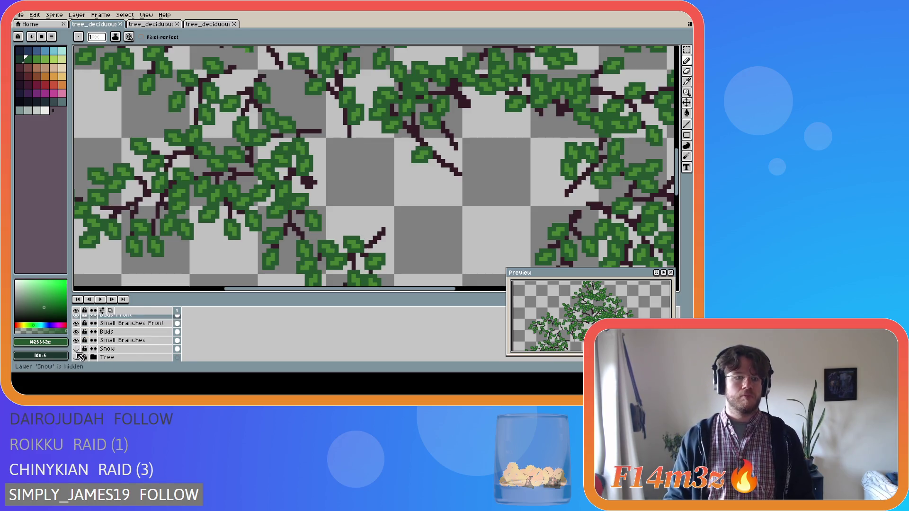
{"action": "left_click", "coordinate": [77, 358]}
{"action": "scroll", "coordinate": [260, 248], "scroll_direction": "down", "scroll_amount": 3}
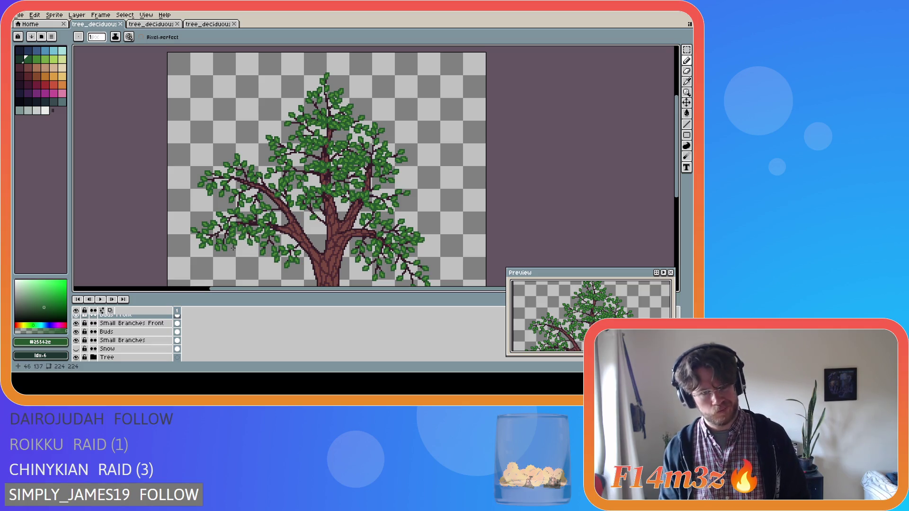
{"action": "scroll", "coordinate": [239, 248], "scroll_direction": "down", "scroll_amount": 2}
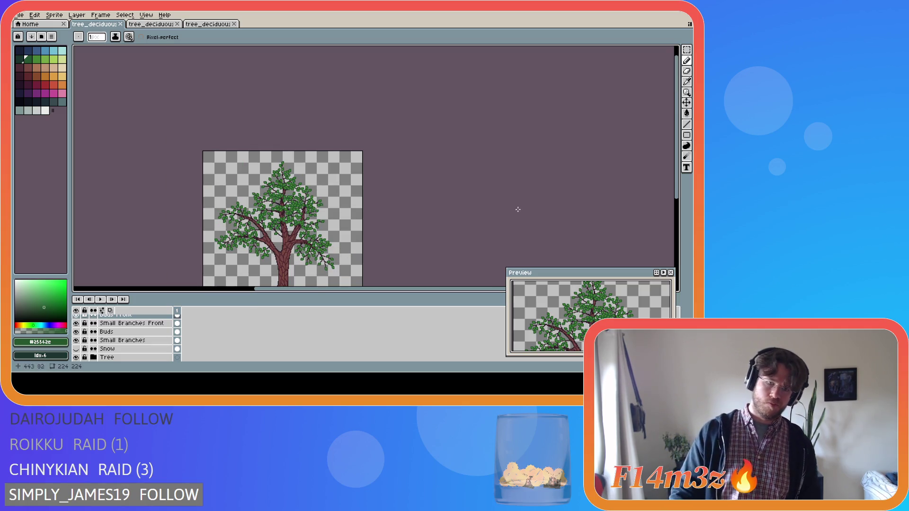
{"action": "left_click_drag", "start_coordinate": [672, 178], "coordinate": [673, 199]}
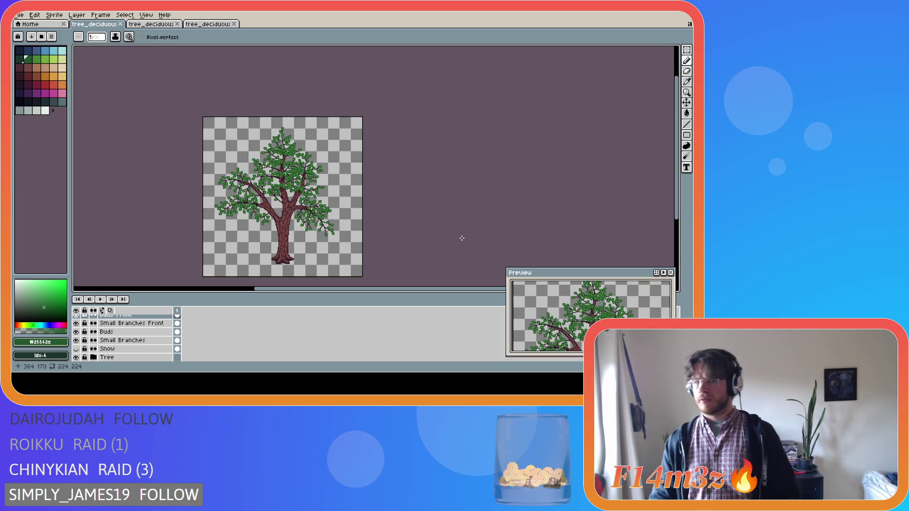
{"action": "scroll", "coordinate": [290, 207], "scroll_direction": "up", "scroll_amount": 3}
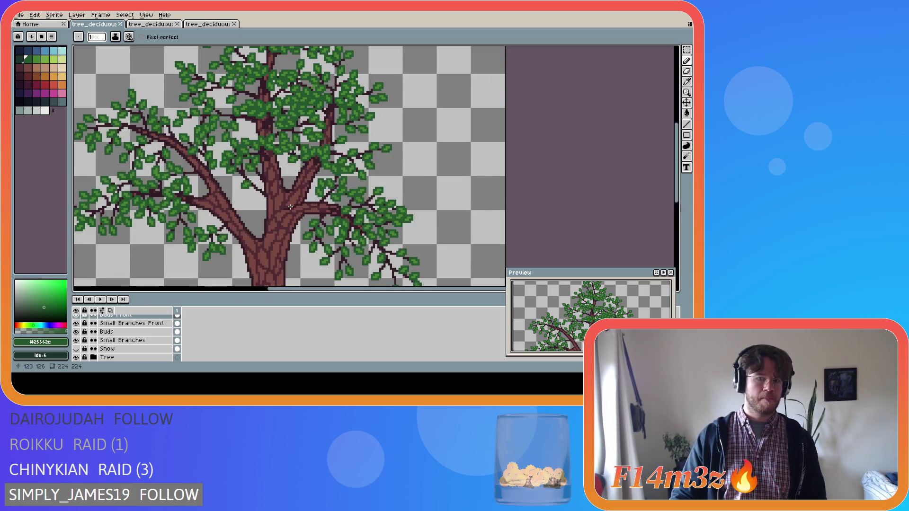
{"action": "scroll", "coordinate": [290, 206], "scroll_direction": "up", "scroll_amount": 1}
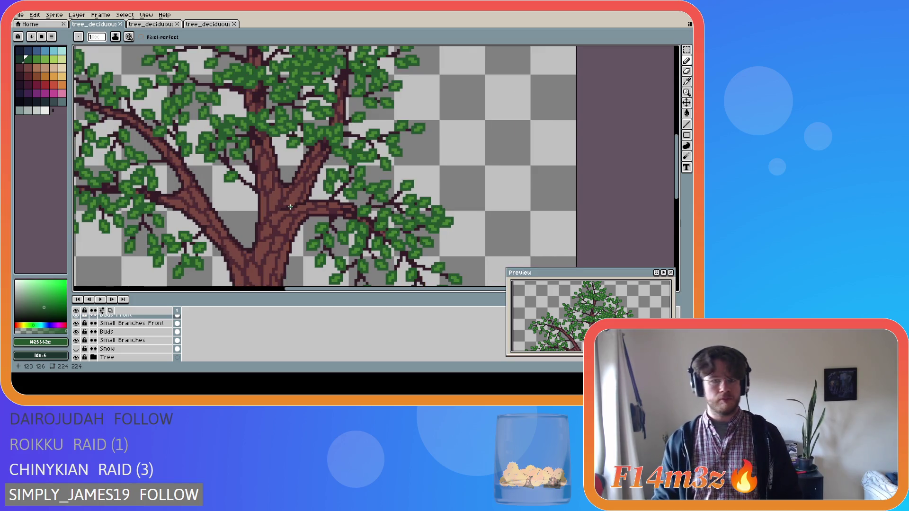
{"action": "scroll", "coordinate": [297, 205], "scroll_direction": "down", "scroll_amount": 2}
{"action": "scroll", "coordinate": [329, 224], "scroll_direction": "up", "scroll_amount": 2}
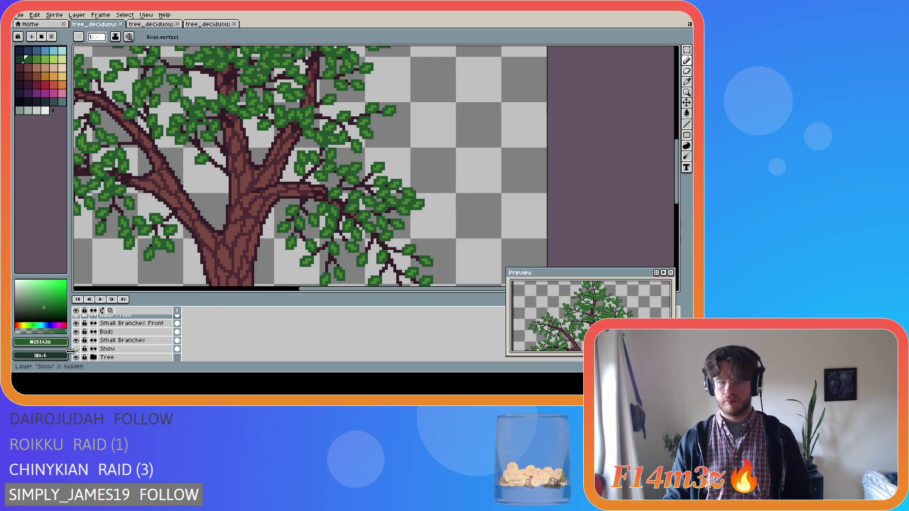
{"action": "scroll", "coordinate": [253, 221], "scroll_direction": "up", "scroll_amount": 1}
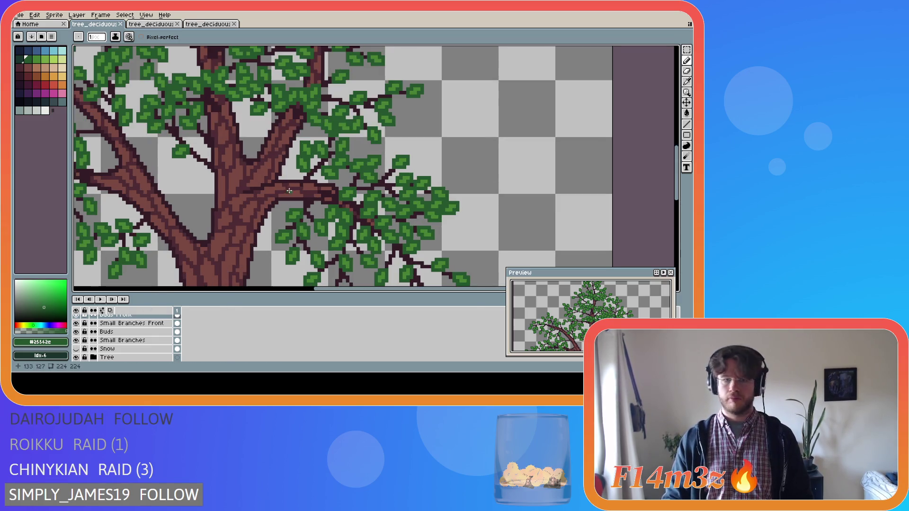
{"action": "scroll", "coordinate": [308, 187], "scroll_direction": "up", "scroll_amount": 1}
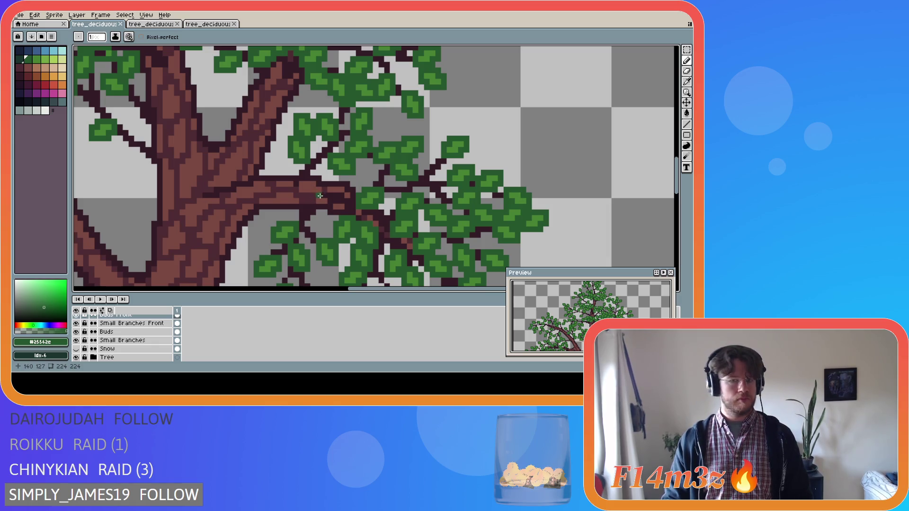
Thicken the dark outline along the branch near the fork on the Small Branches Front layer.
{"action": "left_click", "coordinate": [330, 196], "text": "alt"}
{"action": "left_click", "coordinate": [148, 323]}
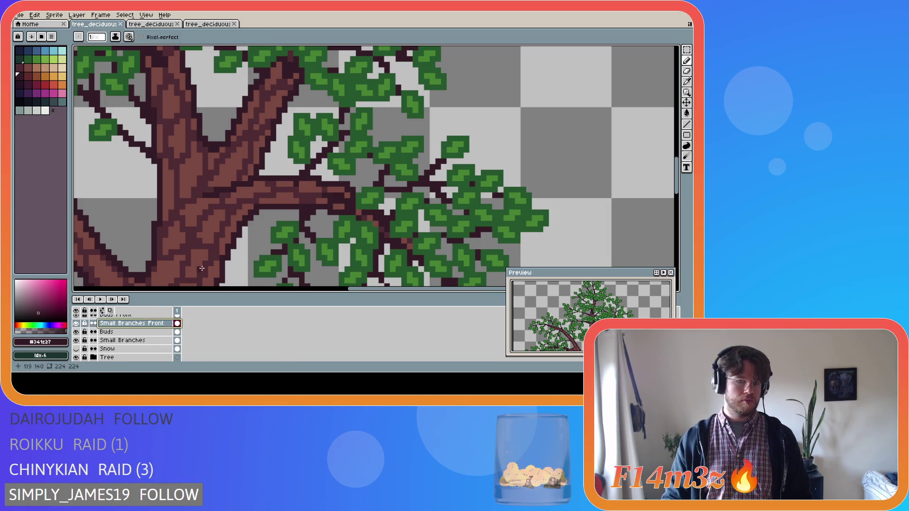
{"action": "left_click", "coordinate": [312, 190]}
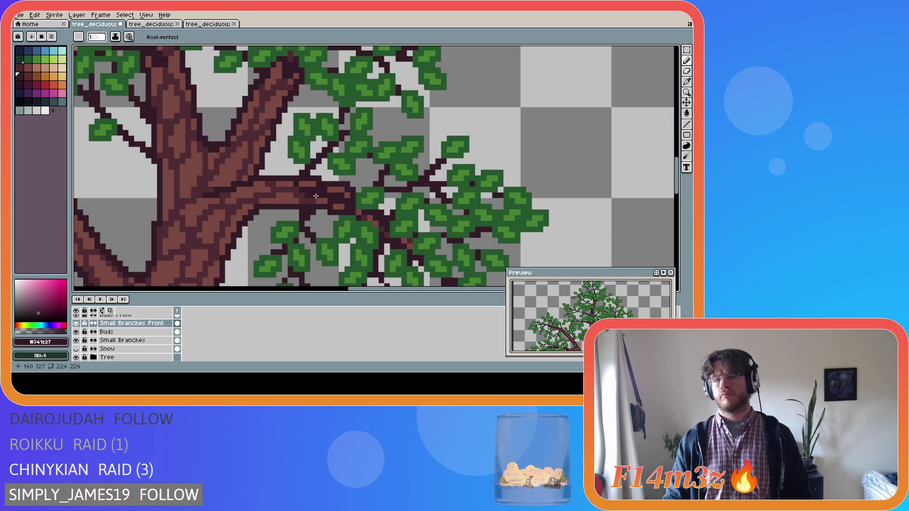
{"action": "key", "text": "v"}
{"action": "key", "text": "ctrl+z"}
{"action": "key", "text": "ctrl+z"}
{"action": "key", "text": "ctrl+z"}
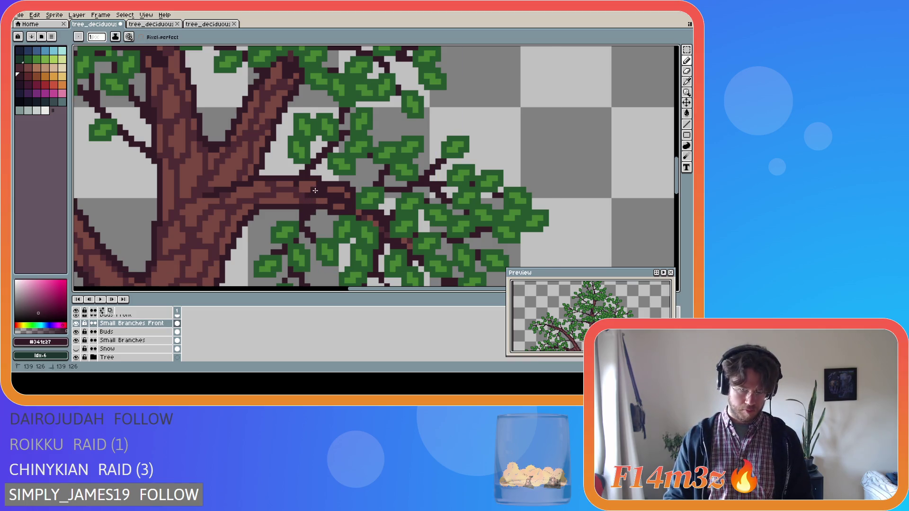
{"action": "key", "text": "b"}
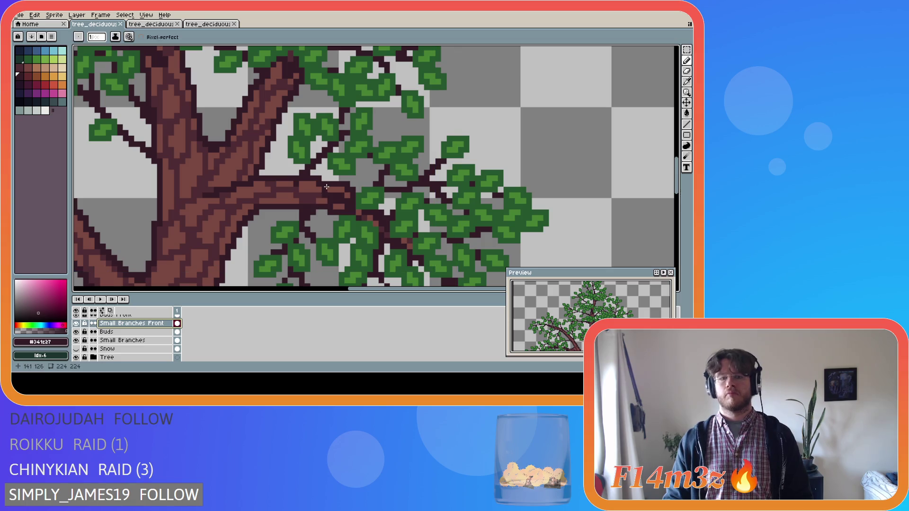
{"action": "mouse_move", "coordinate": [326, 191]}
{"action": "left_mouse_down"}
{"action": "mouse_move", "coordinate": [301, 192]}
{"action": "mouse_move", "coordinate": [311, 205]}
{"action": "left_mouse_up"}
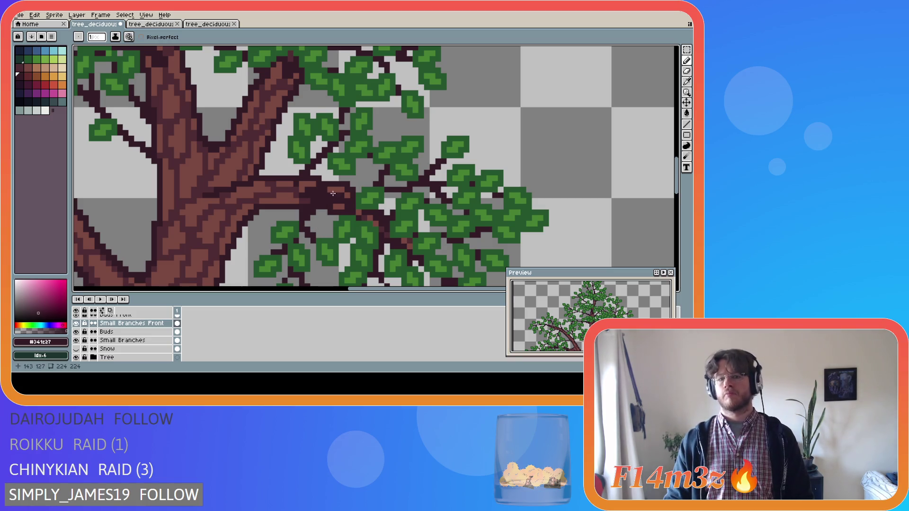
Paint a light leaf-green pixel at the branch junction and pick the darker leaf green.
{"action": "left_click", "coordinate": [361, 207], "text": "alt"}
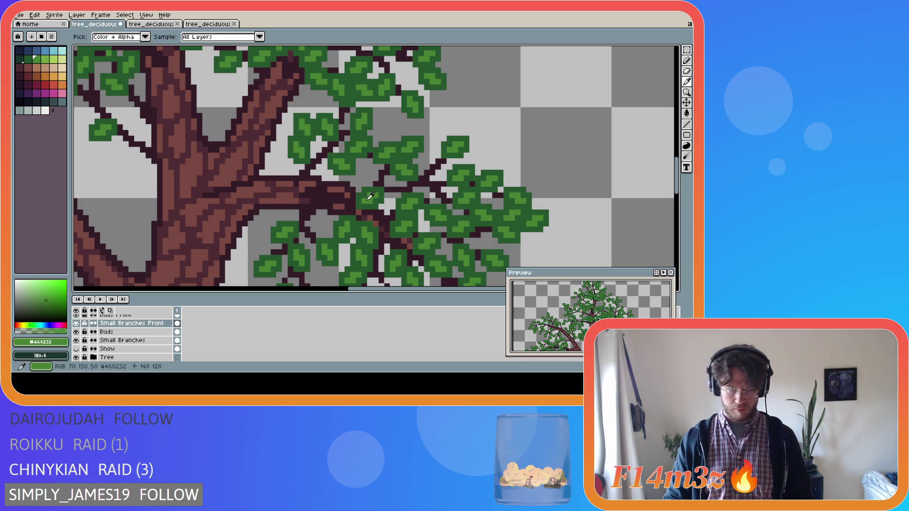
{"action": "left_click", "coordinate": [336, 190]}
{"action": "left_click", "coordinate": [337, 183], "text": "alt"}
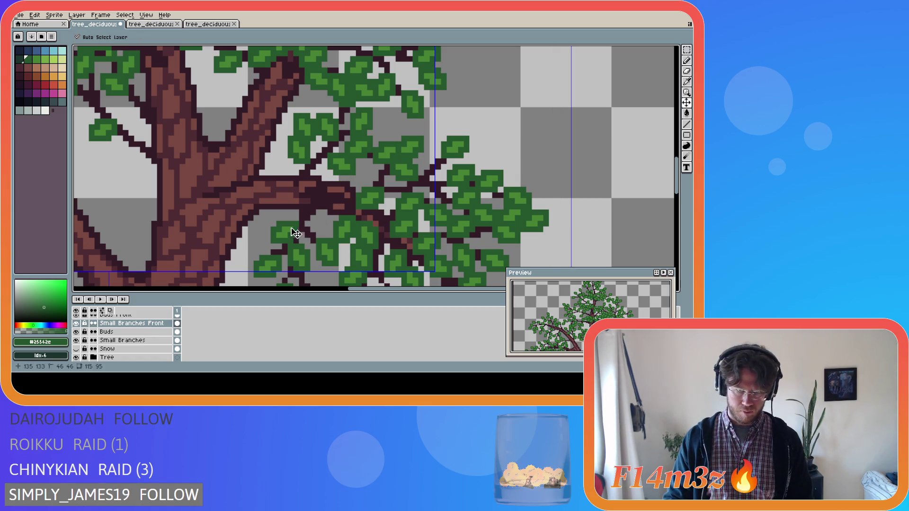
{"action": "scroll", "coordinate": [137, 333], "scroll_direction": "up", "scroll_amount": 1}
On Buds Front, draw a light-green bud pixel with a dark green outline on the branch.
{"action": "left_click", "coordinate": [115, 323]}
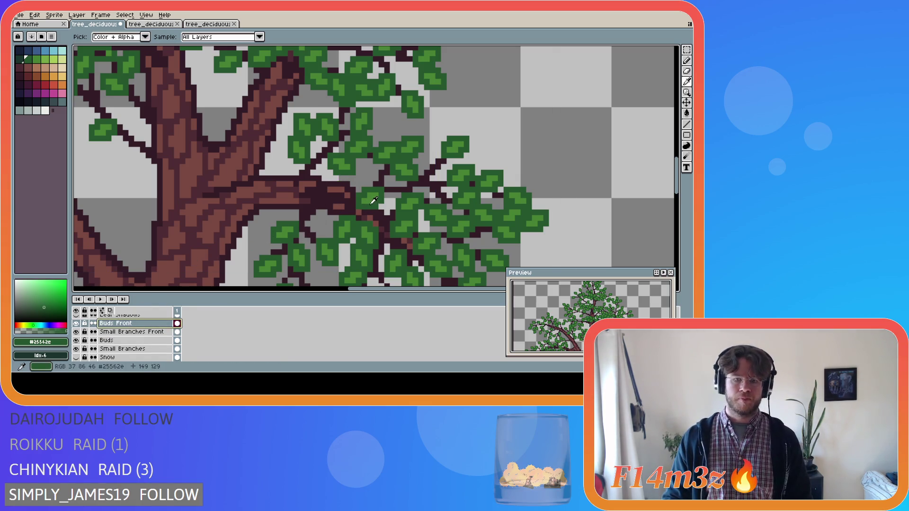
{"action": "left_click", "coordinate": [331, 189], "text": "alt"}
{"action": "left_click", "coordinate": [333, 188]}
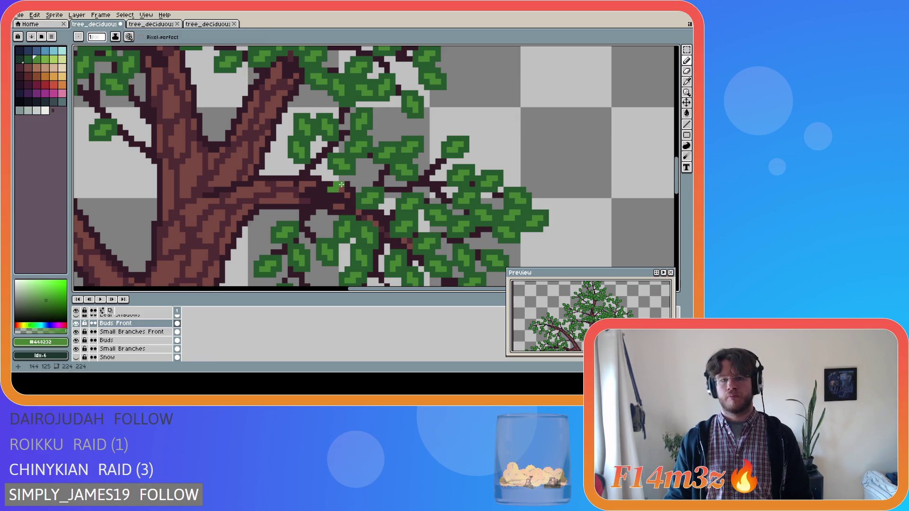
{"action": "left_click", "coordinate": [339, 179], "text": "alt"}
{"action": "mouse_move", "coordinate": [334, 179]}
{"action": "left_mouse_down"}
{"action": "mouse_move", "coordinate": [347, 185]}
{"action": "mouse_move", "coordinate": [325, 194]}
{"action": "mouse_move", "coordinate": [331, 185]}
{"action": "left_mouse_up"}
{"action": "right_click", "coordinate": [331, 180]}
{"action": "key", "text": "Escape"}
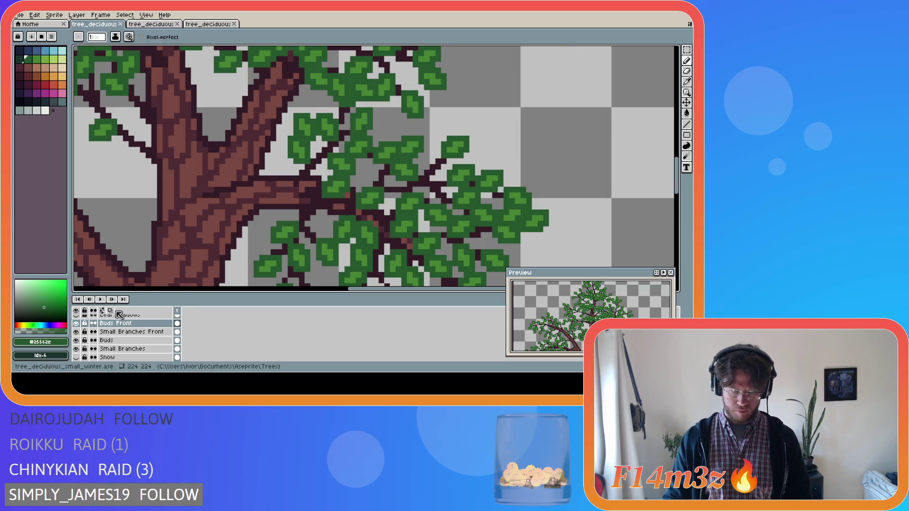
{"action": "left_click", "coordinate": [78, 332]}
{"action": "scroll", "coordinate": [80, 333], "scroll_direction": "down", "scroll_amount": 1}
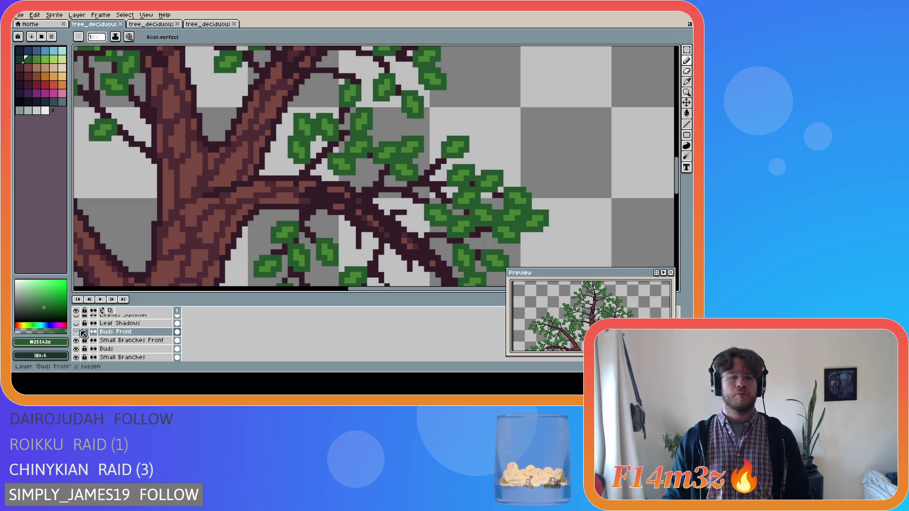
{"action": "left_click", "coordinate": [76, 332]}
{"action": "scroll", "coordinate": [243, 254], "scroll_direction": "down", "scroll_amount": 2}
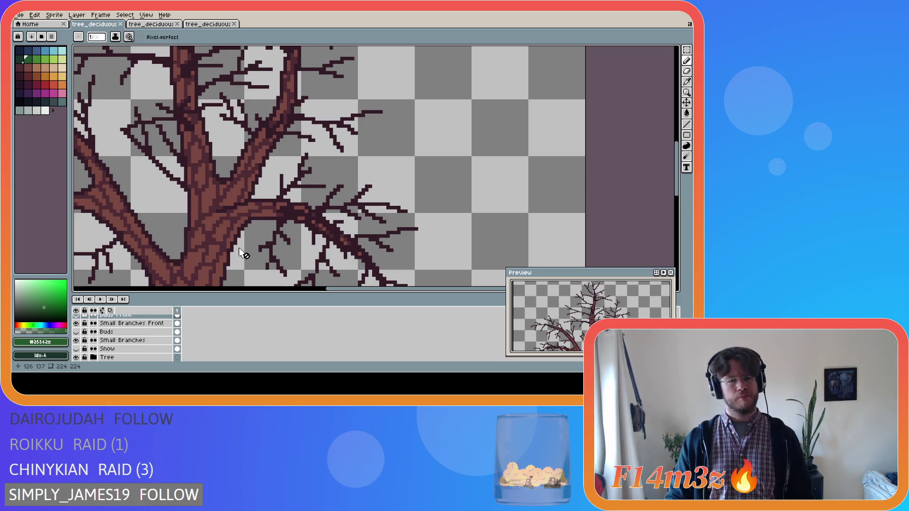
{"action": "scroll", "coordinate": [288, 230], "scroll_direction": "up", "scroll_amount": 1}
{"action": "left_click", "coordinate": [302, 198], "text": "alt"}
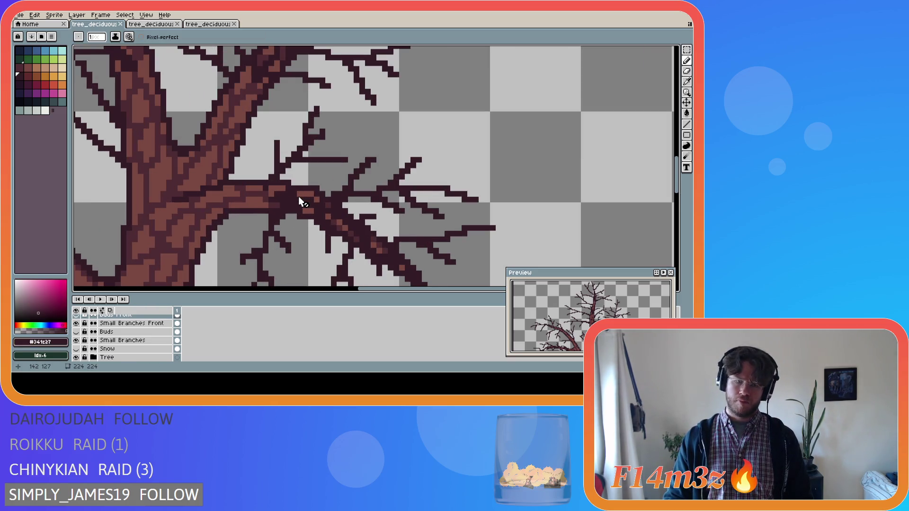
{"action": "scroll", "coordinate": [137, 329], "scroll_direction": "up", "scroll_amount": 1}
{"action": "left_click", "coordinate": [132, 331]}
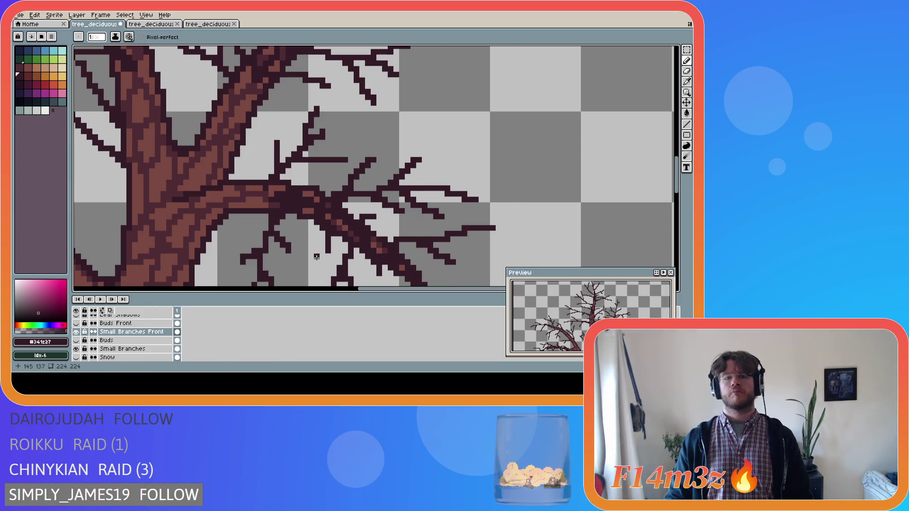
{"action": "scroll", "coordinate": [315, 256], "scroll_direction": "down", "scroll_amount": 2}
{"action": "scroll", "coordinate": [95, 341], "scroll_direction": "down", "scroll_amount": 2}
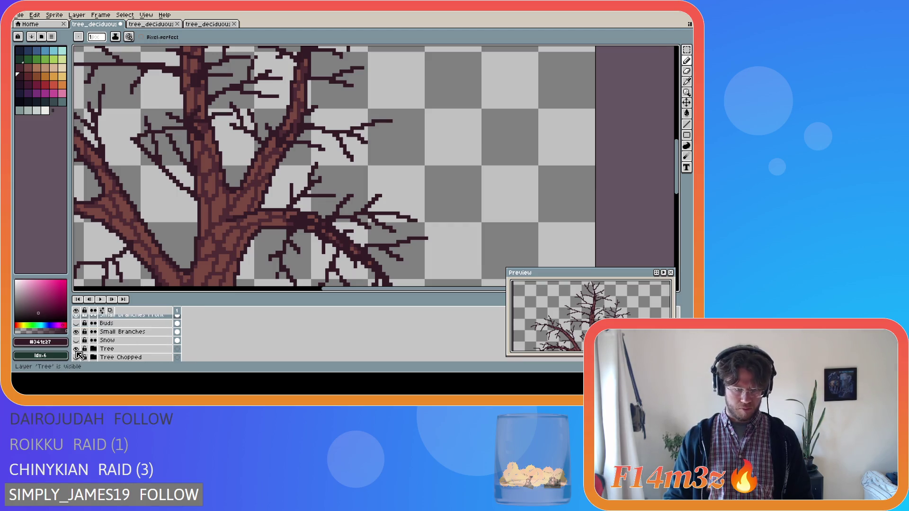
{"action": "left_click", "coordinate": [76, 349]}
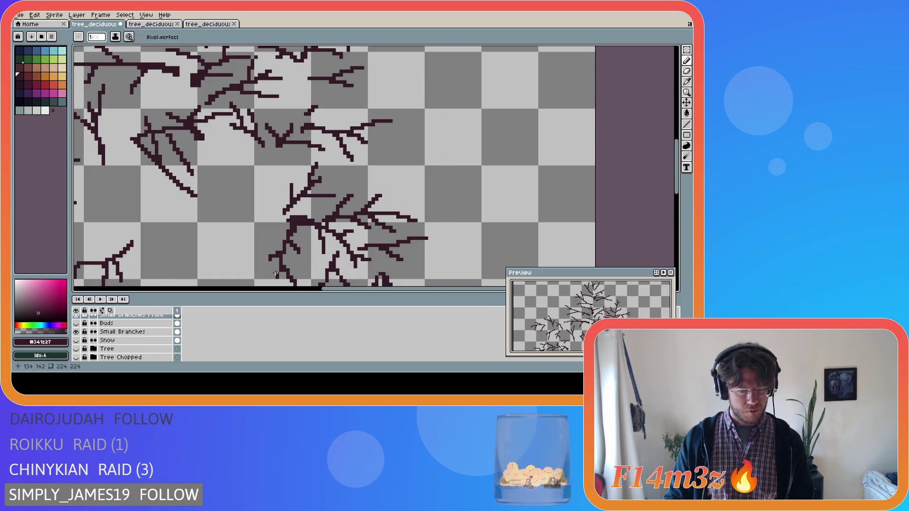
{"action": "left_click", "coordinate": [76, 323]}
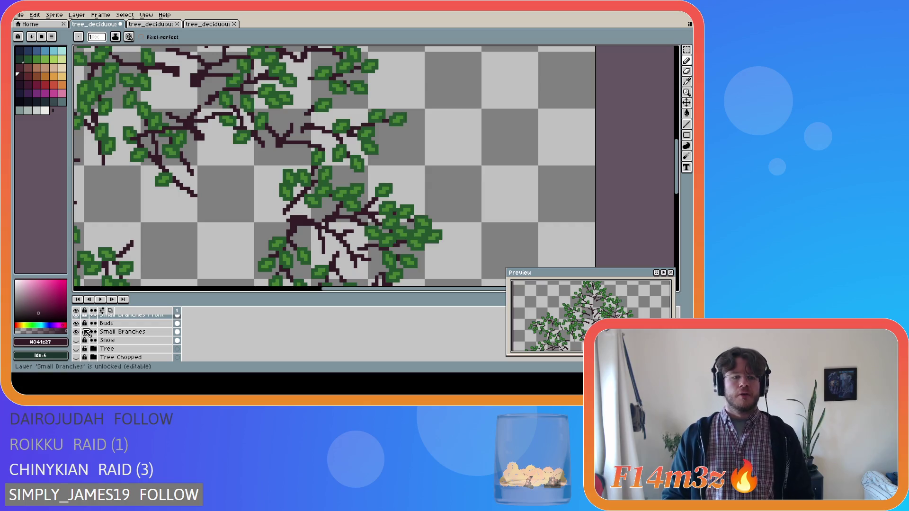
{"action": "scroll", "coordinate": [85, 333], "scroll_direction": "up", "scroll_amount": 3}
{"action": "left_click", "coordinate": [77, 332]}
{"action": "scroll", "coordinate": [80, 348], "scroll_direction": "down", "scroll_amount": 3}
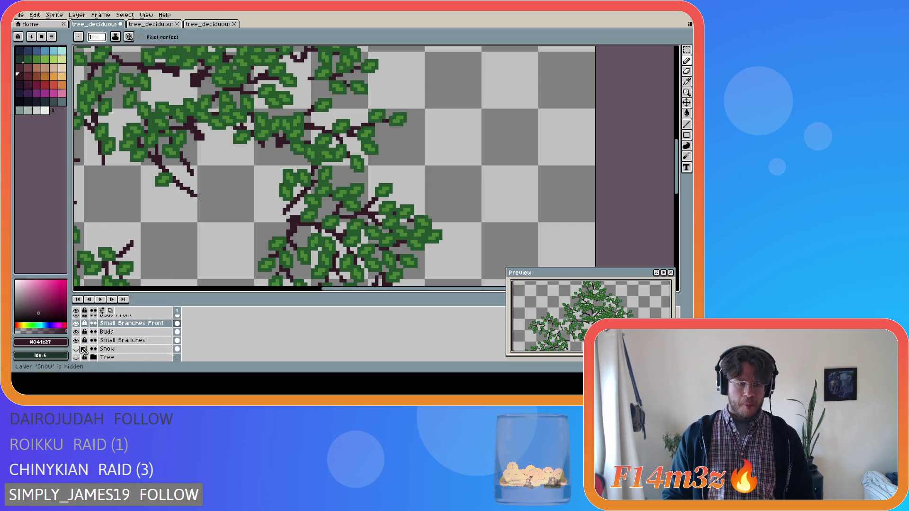
{"action": "scroll", "coordinate": [80, 354], "scroll_direction": "down", "scroll_amount": 1}
{"action": "left_click", "coordinate": [76, 340]}
{"action": "scroll", "coordinate": [227, 213], "scroll_direction": "down", "scroll_amount": 3}
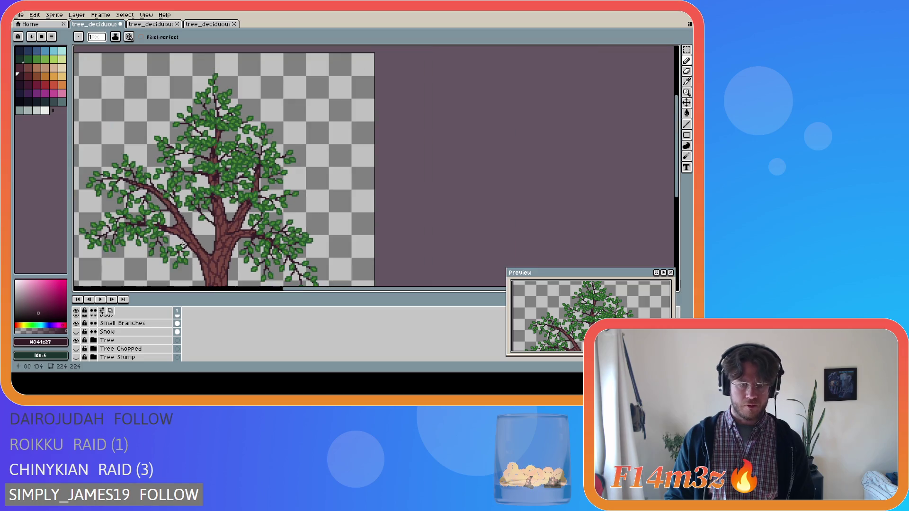
Toggle the trunk, Small Branches Front and Buds Front visibility to inspect the branches.
{"action": "scroll", "coordinate": [244, 227], "scroll_direction": "up", "scroll_amount": 6}
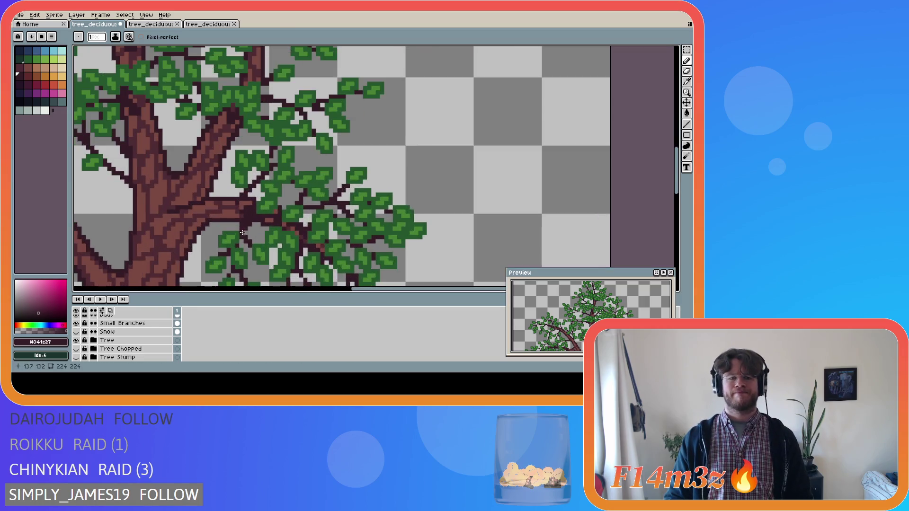
{"action": "key", "text": "b"}
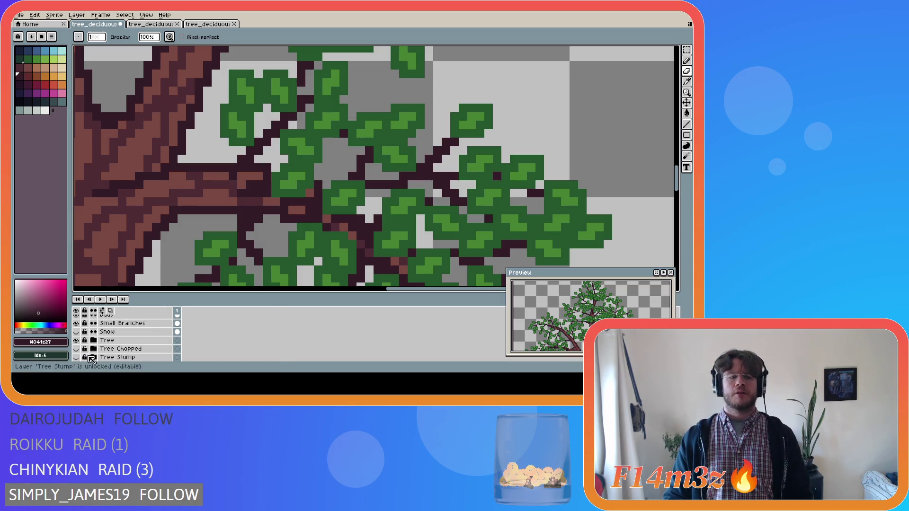
{"action": "left_click", "coordinate": [77, 341]}
{"action": "scroll", "coordinate": [135, 331], "scroll_direction": "up", "scroll_amount": 3}
{"action": "left_click", "coordinate": [77, 332]}
{"action": "left_click", "coordinate": [77, 324]}
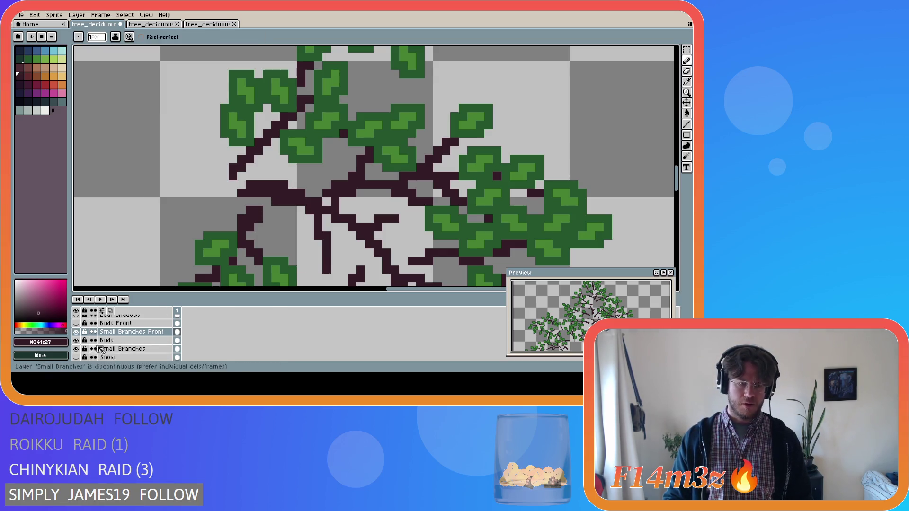
{"action": "scroll", "coordinate": [81, 337], "scroll_direction": "down", "scroll_amount": 2}
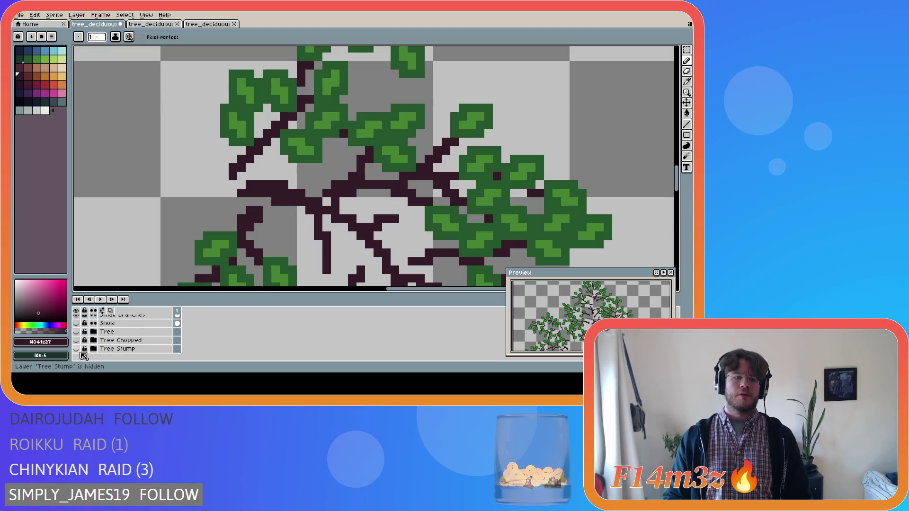
{"action": "left_click", "coordinate": [80, 335]}
{"action": "scroll", "coordinate": [172, 243], "scroll_direction": "down", "scroll_amount": 1}
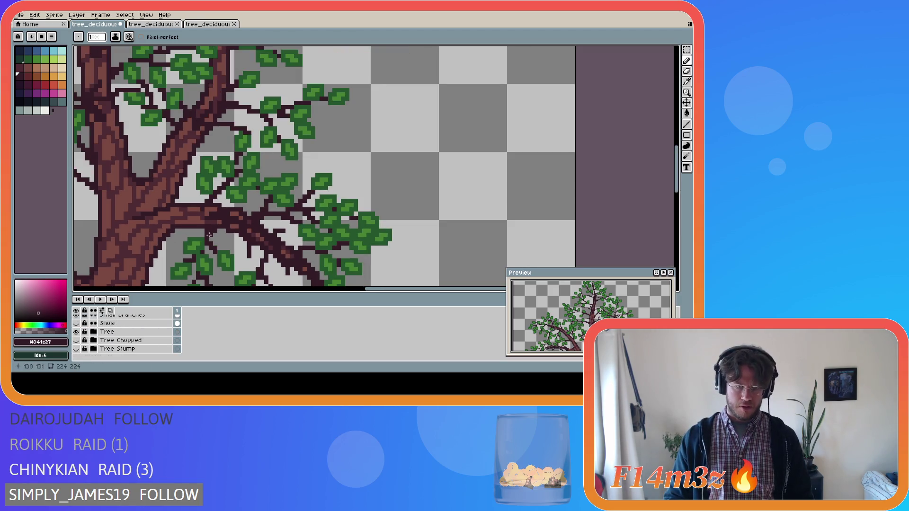
{"action": "key", "text": "ctrl"}
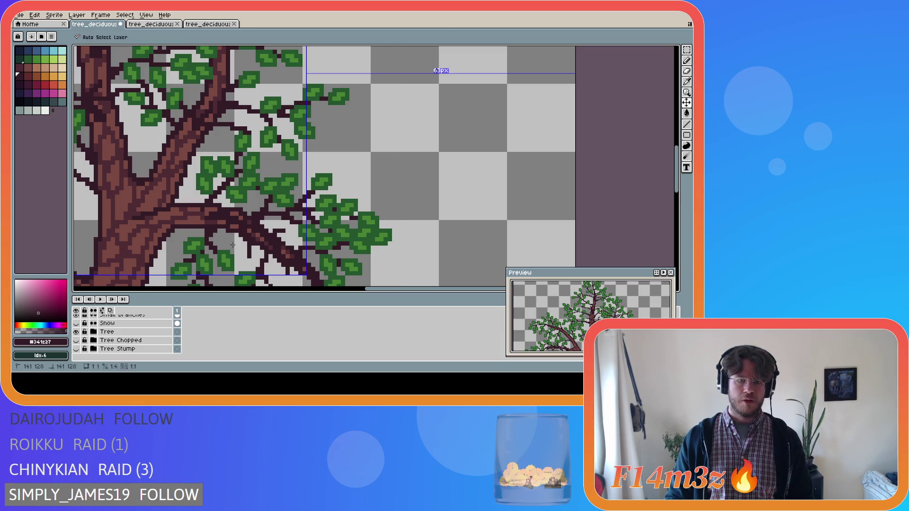
{"action": "scroll", "coordinate": [217, 251], "scroll_direction": "down", "scroll_amount": 2}
Undo the last pencil stroke, save tree_deciduous_small_winter.ase, and show Buds Front again.
{"action": "key", "text": "ctrl+z"}
{"action": "key", "text": "ctrl+s"}
{"action": "scroll", "coordinate": [186, 258], "scroll_direction": "down", "scroll_amount": 1}
{"action": "scroll", "coordinate": [123, 332], "scroll_direction": "up", "scroll_amount": 3}
{"action": "left_click", "coordinate": [76, 324]}
Save tree_deciduous_small_winter.ase again and look over the canvas.
{"action": "key", "text": "ctrl+s"}
{"action": "scroll", "coordinate": [298, 282], "scroll_direction": "down", "scroll_amount": 2}
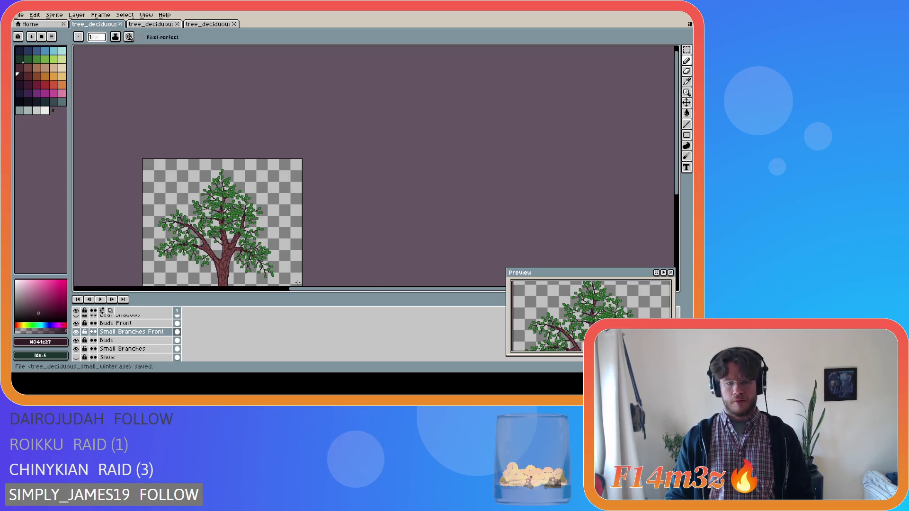
{"action": "left_click_drag", "start_coordinate": [308, 288], "coordinate": [294, 288]}
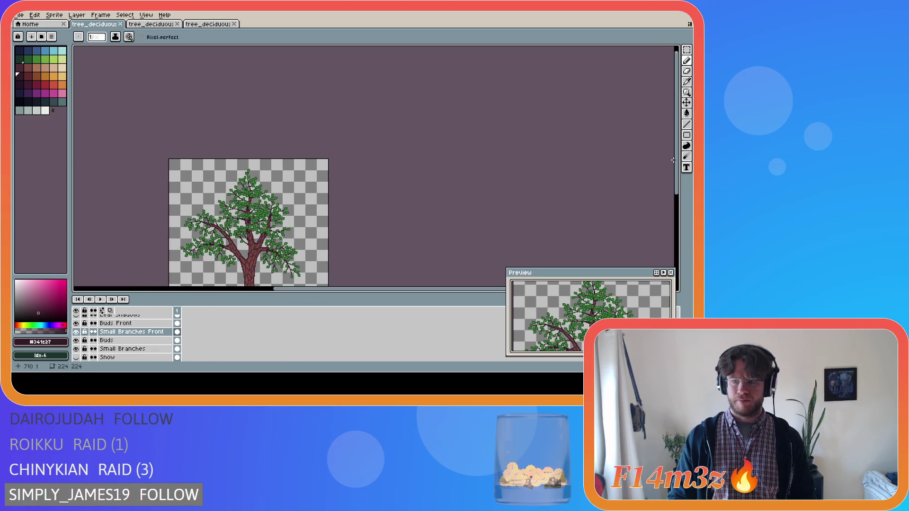
{"action": "scroll", "coordinate": [312, 221], "scroll_direction": "down", "scroll_amount": 2}
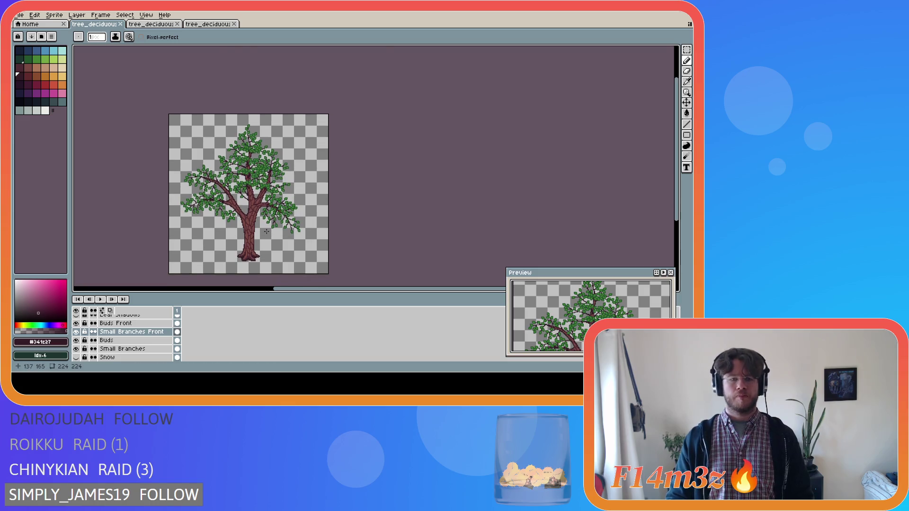
{"action": "scroll", "coordinate": [267, 231], "scroll_direction": "up", "scroll_amount": 2}
{"action": "scroll", "coordinate": [253, 202], "scroll_direction": "up", "scroll_amount": 3}
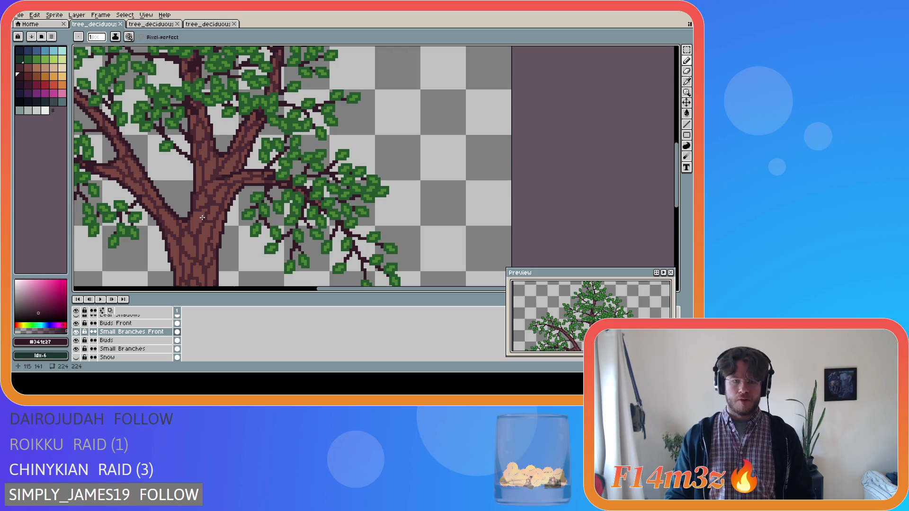
{"action": "scroll", "coordinate": [203, 217], "scroll_direction": "down", "scroll_amount": 4}
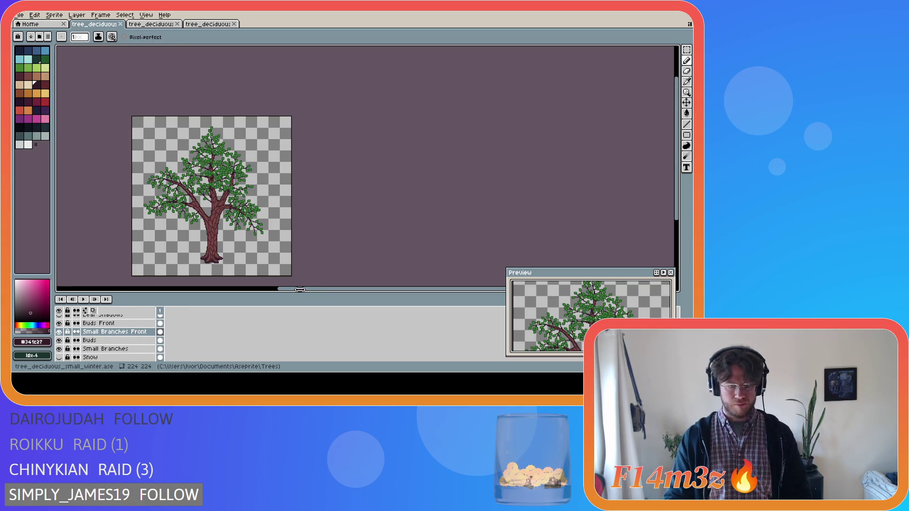
Resize the colour palette panel, then save the winter tree file twice more.
{"action": "left_click_drag", "start_coordinate": [311, 291], "coordinate": [317, 291]}
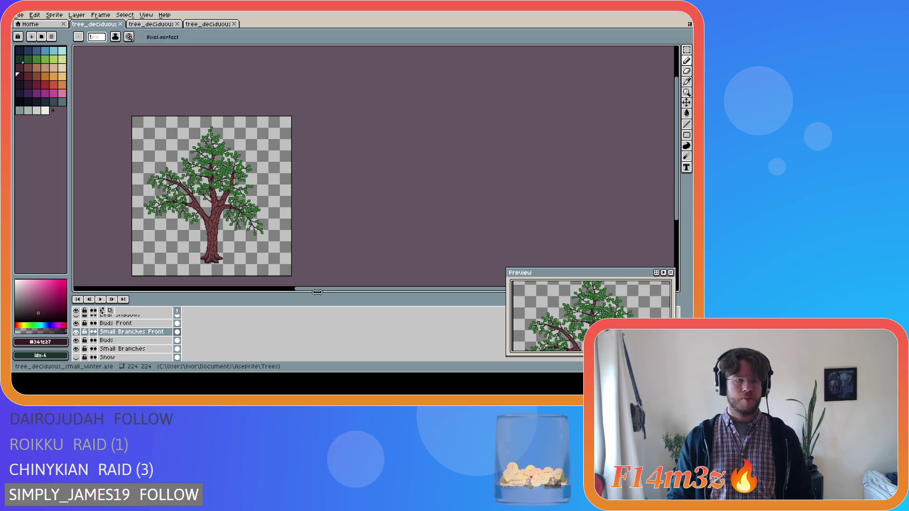
{"action": "mouse_move", "coordinate": [318, 291]}
{"action": "left_mouse_down"}
{"action": "mouse_move", "coordinate": [326, 290]}
{"action": "mouse_move", "coordinate": [268, 290]}
{"action": "left_mouse_up"}
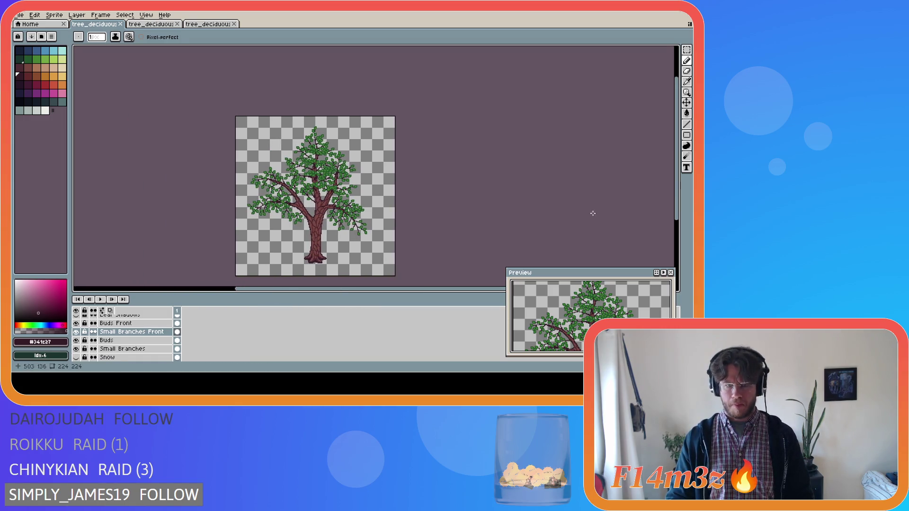
{"action": "left_click_drag", "start_coordinate": [674, 204], "coordinate": [674, 223]}
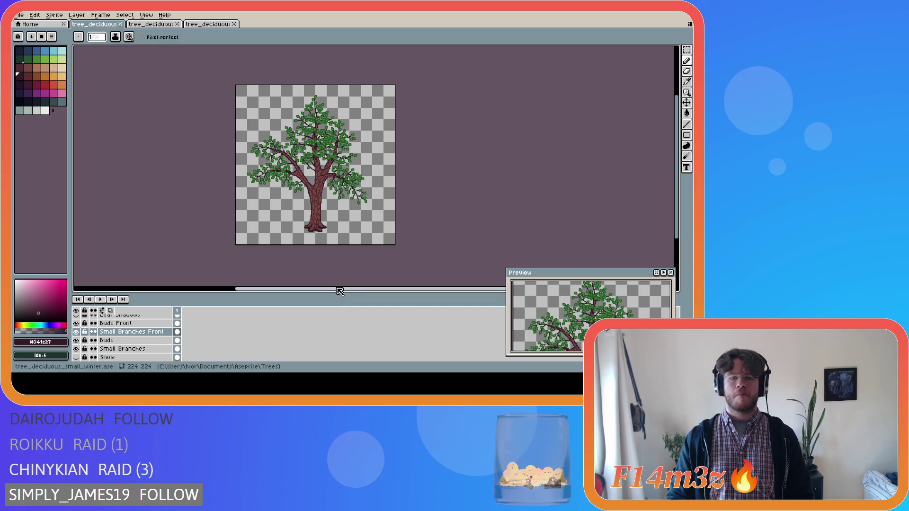
{"action": "left_click_drag", "start_coordinate": [340, 291], "coordinate": [327, 291]}
{"action": "key", "text": "ctrl+s"}
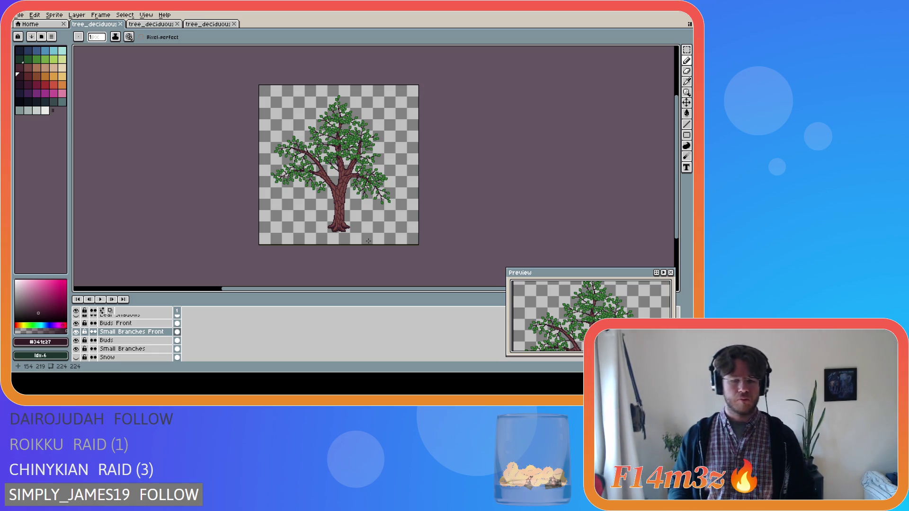
{"action": "key", "text": "ctrl+s"}
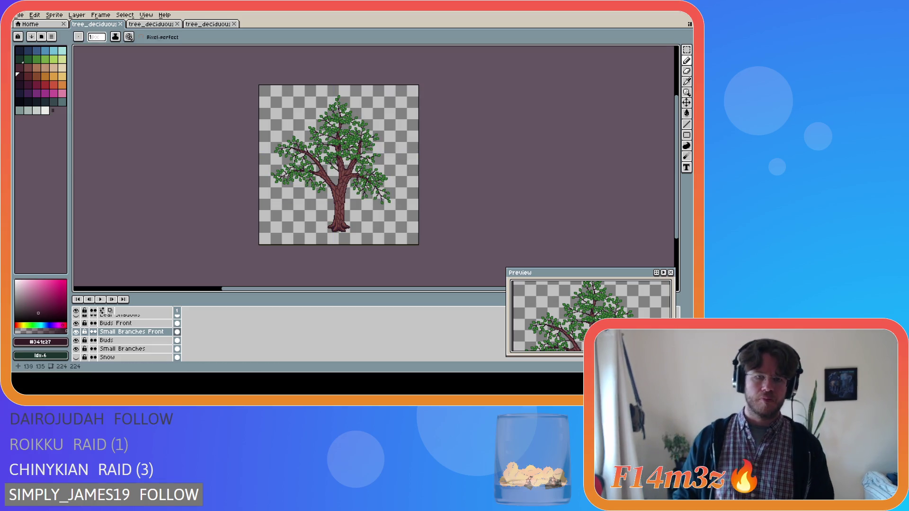
{"action": "scroll", "coordinate": [320, 170], "scroll_direction": "up", "scroll_amount": 3}
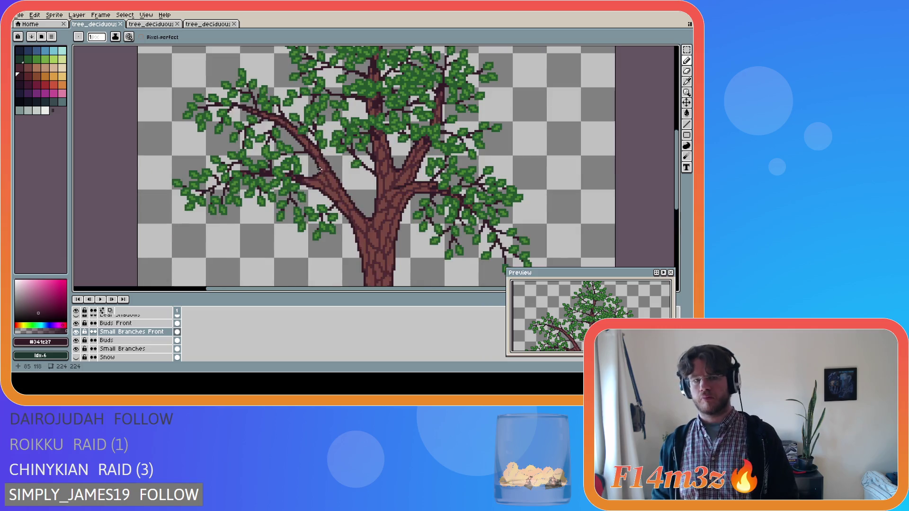
Draw a dark #341c27 stroke along the upper-left branch on Small Branches Front.
{"action": "scroll", "coordinate": [320, 170], "scroll_direction": "down", "scroll_amount": 1}
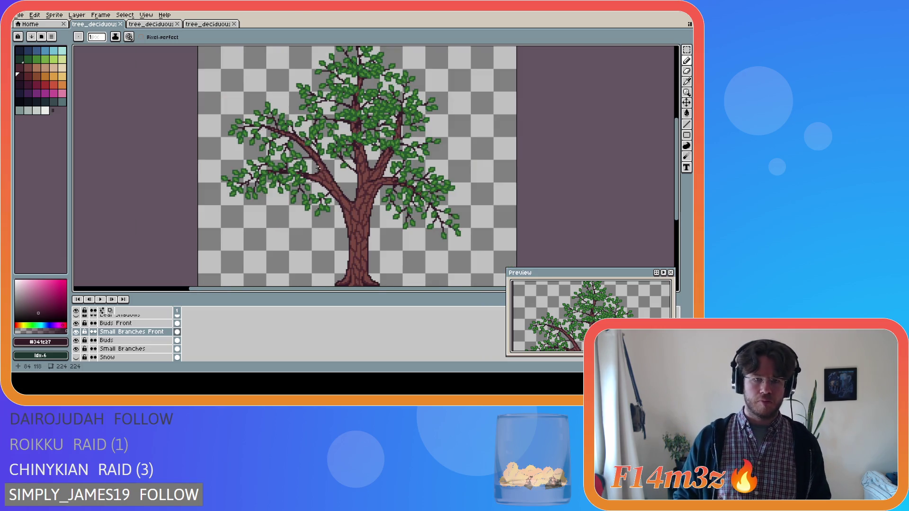
{"action": "scroll", "coordinate": [315, 169], "scroll_direction": "up", "scroll_amount": 1}
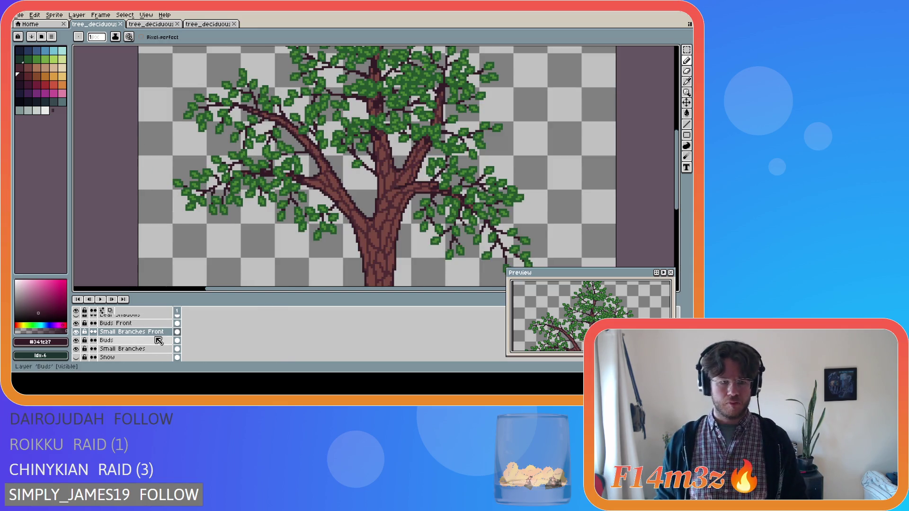
{"action": "scroll", "coordinate": [297, 146], "scroll_direction": "up", "scroll_amount": 3}
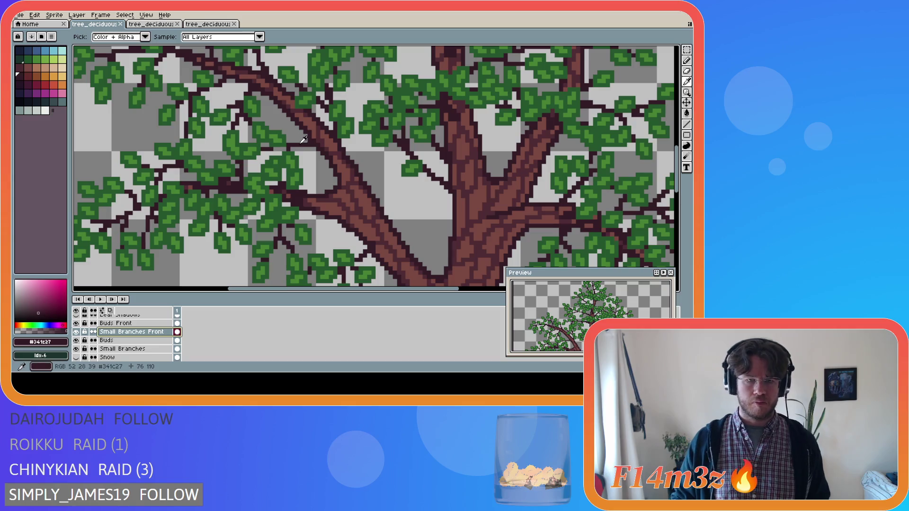
{"action": "scroll", "coordinate": [312, 140], "scroll_direction": "down", "scroll_amount": 1}
{"action": "scroll", "coordinate": [312, 140], "scroll_direction": "up", "scroll_amount": 1}
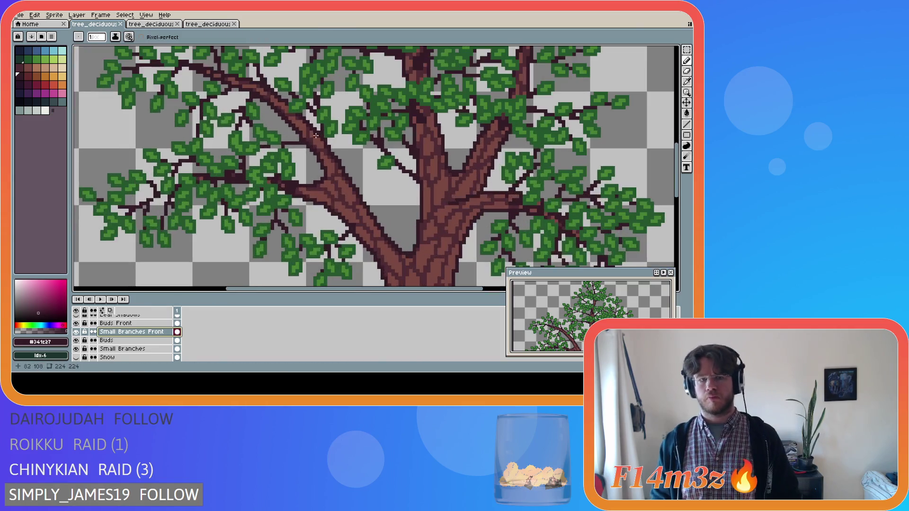
{"action": "scroll", "coordinate": [312, 140], "scroll_direction": "down", "scroll_amount": 1}
{"action": "scroll", "coordinate": [678, 173], "scroll_direction": "up", "scroll_amount": 1}
{"action": "scroll", "coordinate": [678, 173], "scroll_direction": "up", "scroll_amount": 1}
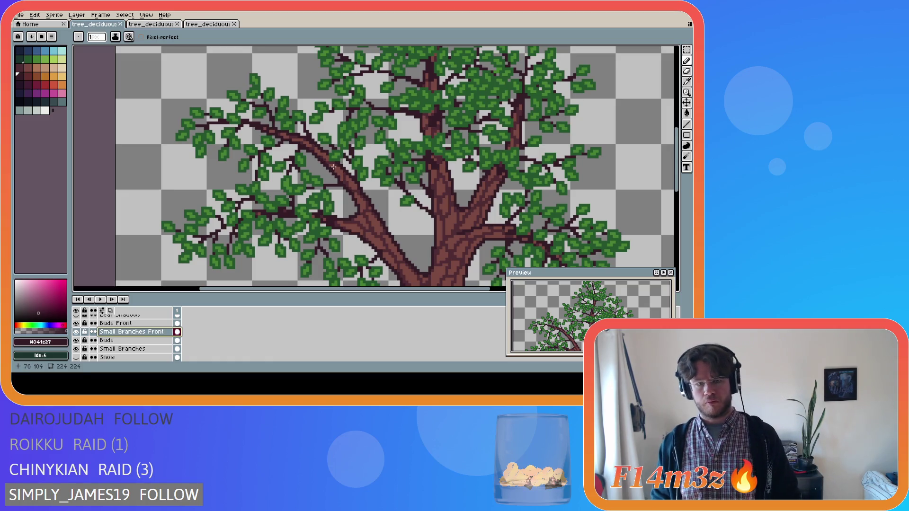
{"action": "left_click_drag", "start_coordinate": [326, 157], "coordinate": [294, 140]}
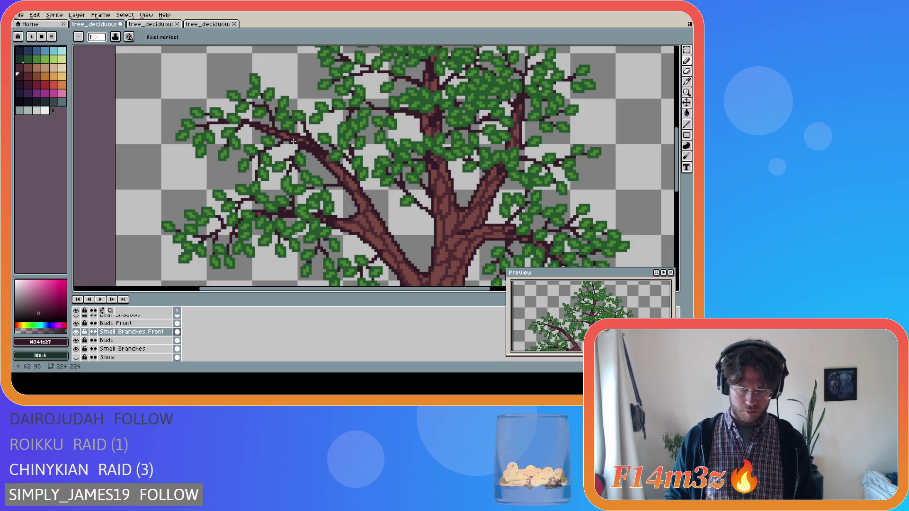
{"action": "key", "text": "v"}
{"action": "key", "text": "b"}
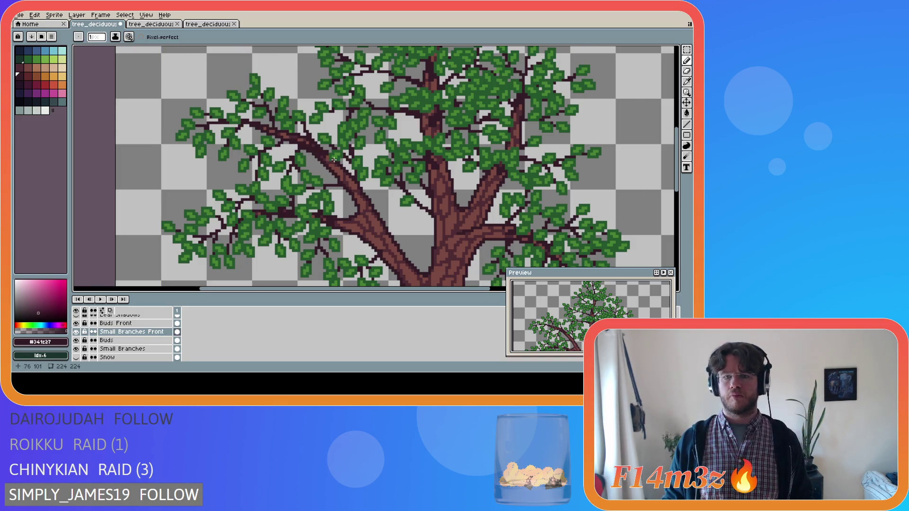
{"action": "key", "text": "ctrl"}
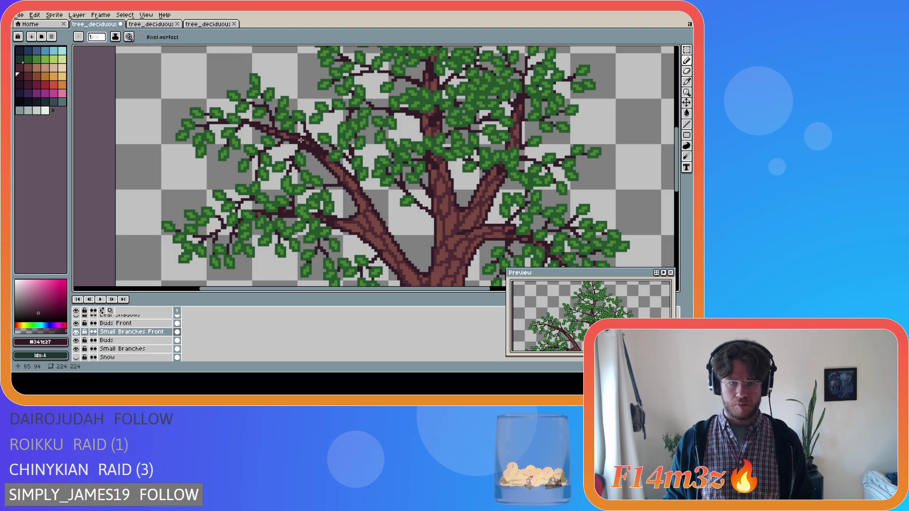
{"action": "scroll", "coordinate": [95, 339], "scroll_direction": "down", "scroll_amount": 3}
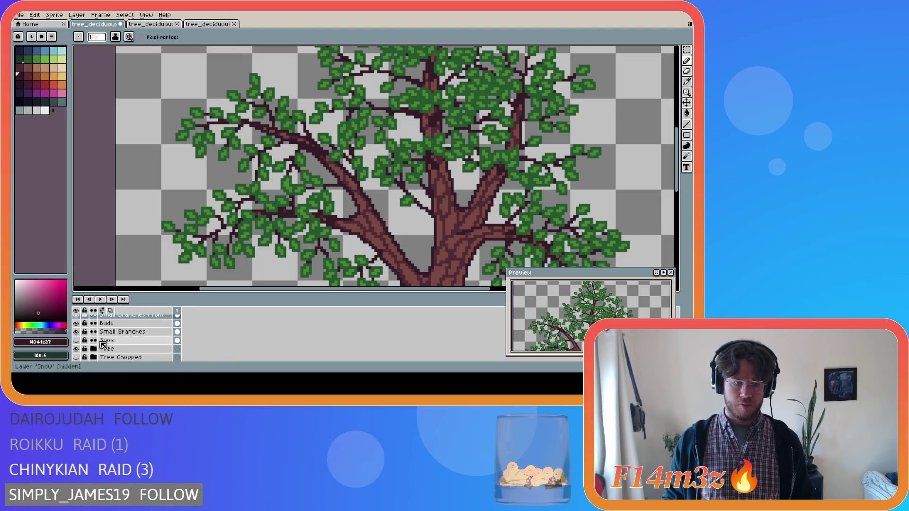
Hide the Tree layer so only the leaves and twigs remain visible.
{"action": "left_click", "coordinate": [76, 340]}
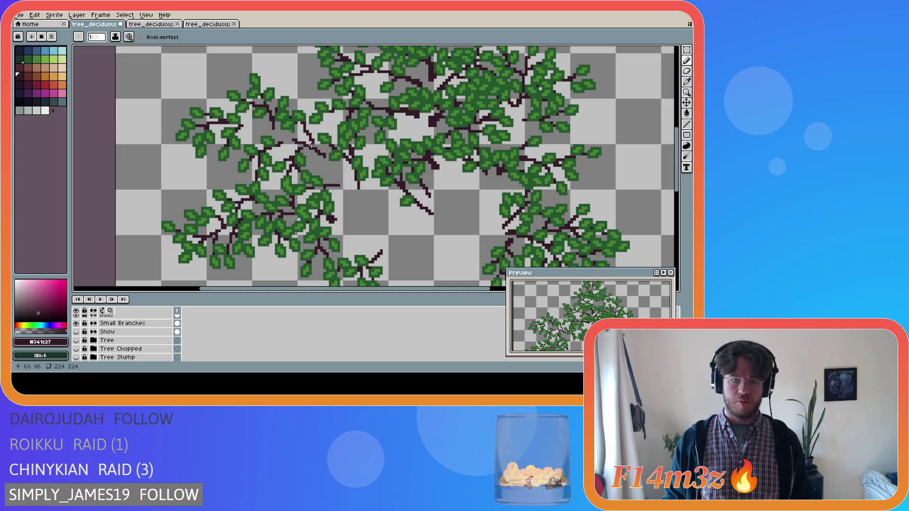
{"action": "key", "text": "ctrl"}
{"action": "key", "text": "ctrl"}
{"action": "key", "text": "ctrl"}
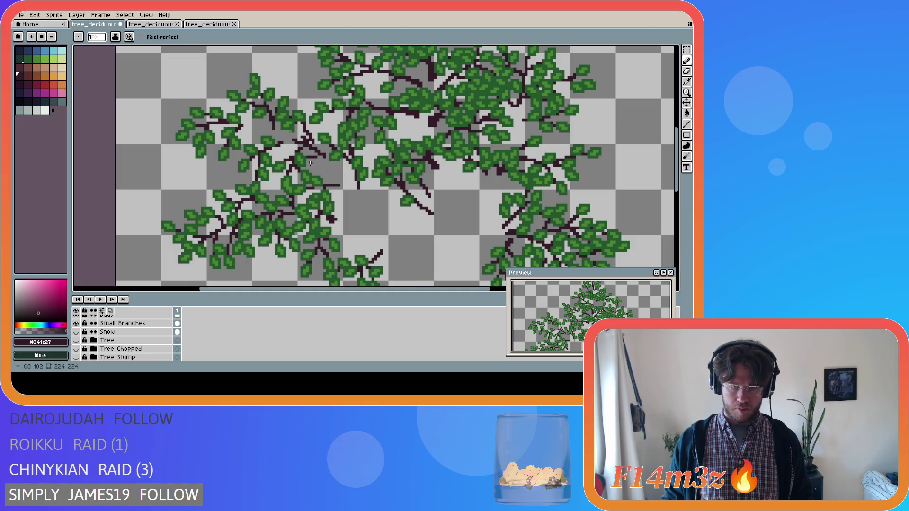
{"action": "key", "text": "ctrl"}
{"action": "key", "text": "ctrl"}
{"action": "key", "text": "ctrl"}
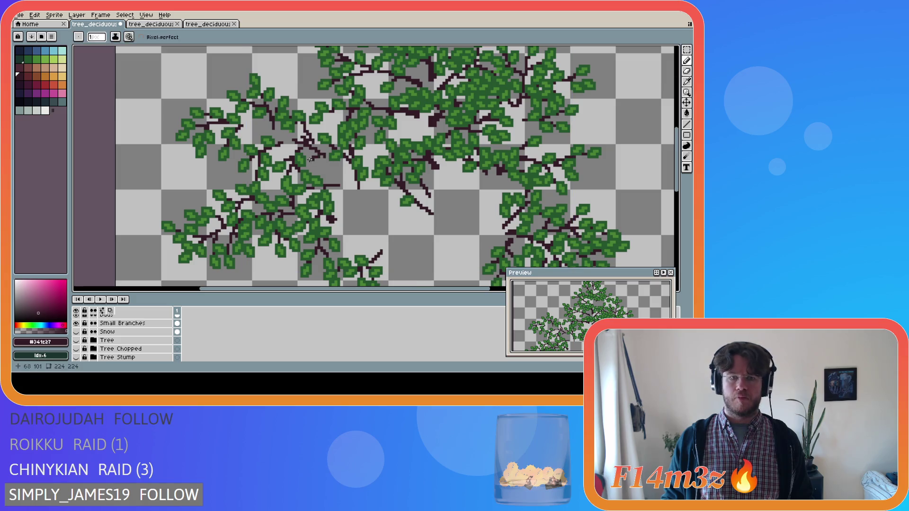
{"action": "key", "text": "ctrl"}
{"action": "key", "text": "ctrl"}
{"action": "key", "text": "ctrl"}
{"action": "key", "text": "ctrl"}
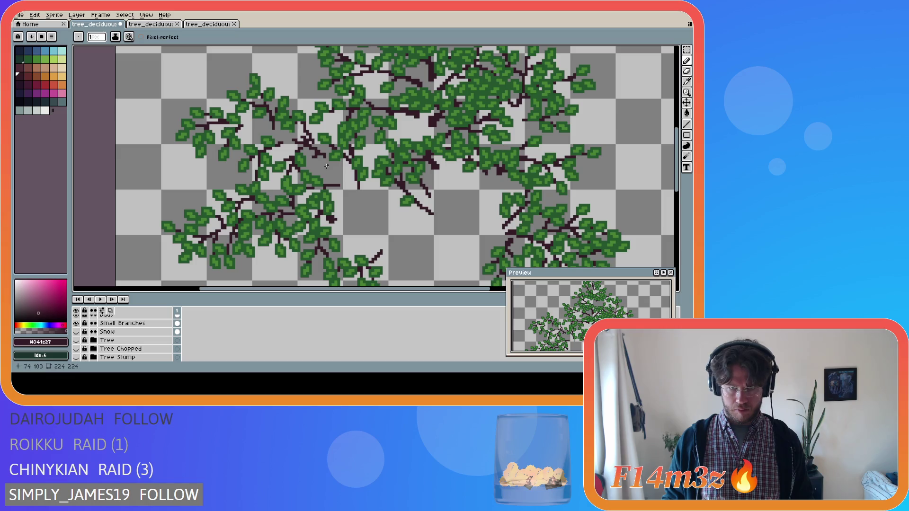
{"action": "key", "text": "ctrl"}
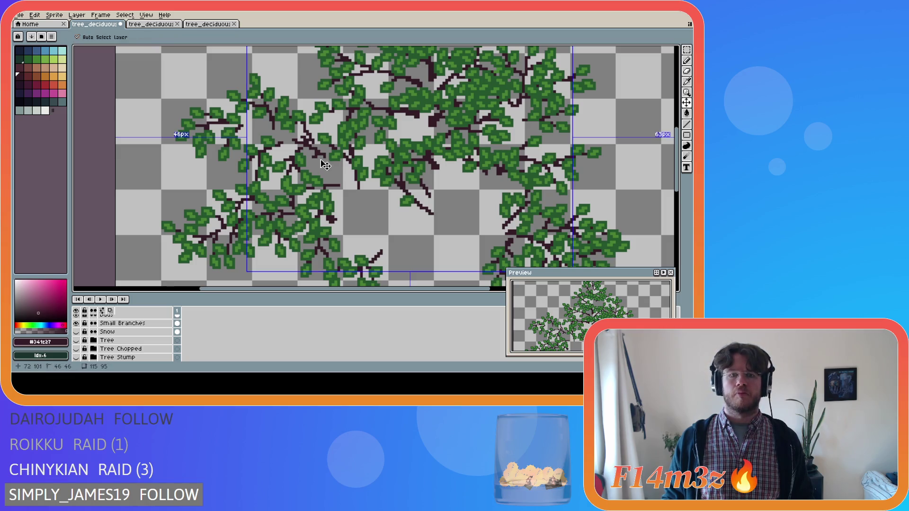
{"action": "key", "text": "ctrl"}
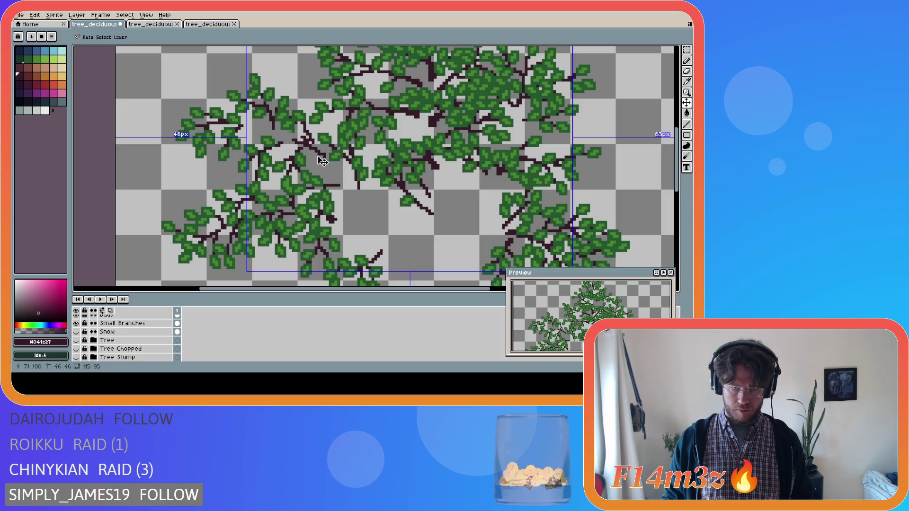
{"action": "key", "text": "ctrl"}
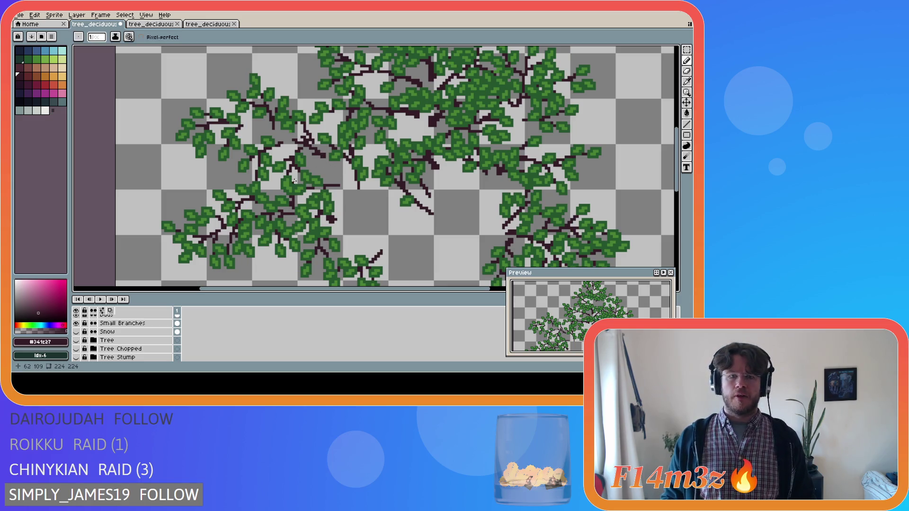
Sample the leaf green #468232 from the canvas and select the Buds Front layer.
{"action": "key", "text": "i"}
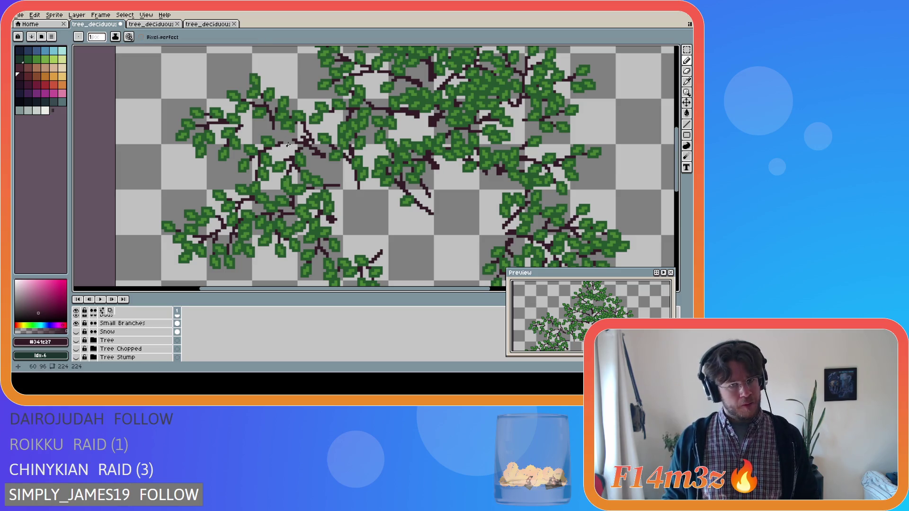
{"action": "left_click", "coordinate": [290, 120]}
{"action": "key", "text": "b"}
{"action": "scroll", "coordinate": [136, 343], "scroll_direction": "up", "scroll_amount": 3}
{"action": "left_click", "coordinate": [127, 323]}
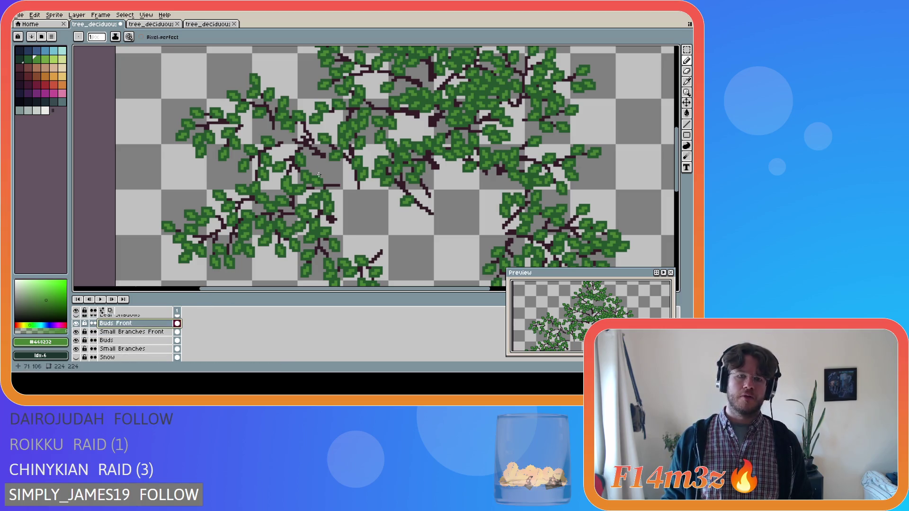
Place a #468232 green bud pixel on the upper-left twig on Buds Front.
{"action": "scroll", "coordinate": [312, 150], "scroll_direction": "up", "scroll_amount": 1}
{"action": "left_click", "coordinate": [308, 152]}
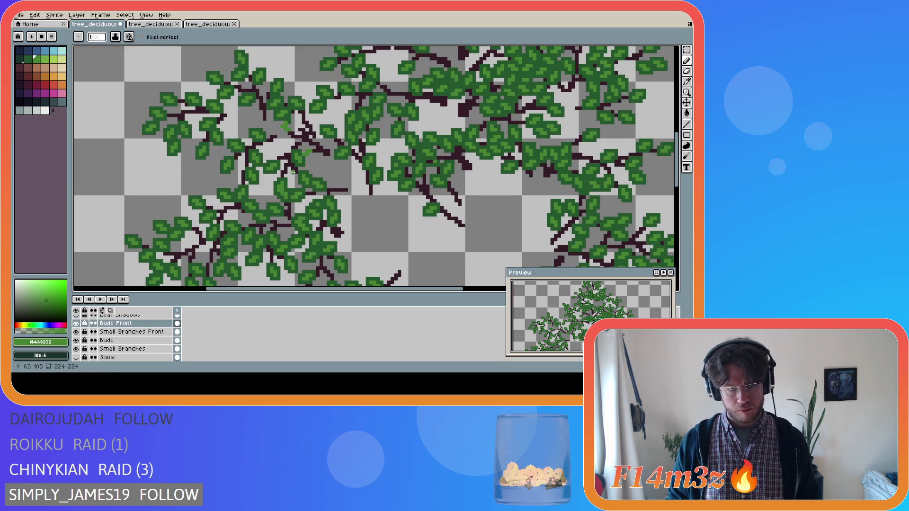
{"action": "key", "text": "ctrl"}
{"action": "scroll", "coordinate": [128, 334], "scroll_direction": "down", "scroll_amount": 4}
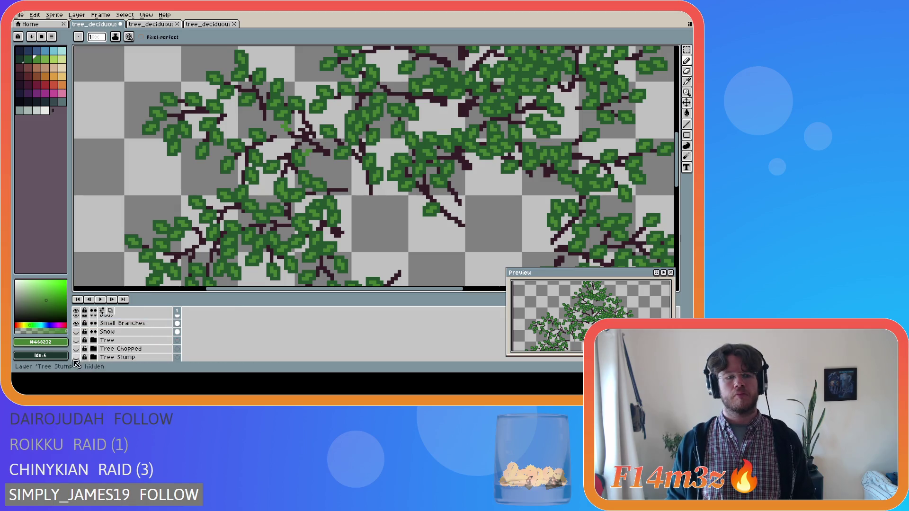
Toggle the Tree layer on and off to compare the canopy with and without the trunk.
{"action": "left_click", "coordinate": [77, 332]}
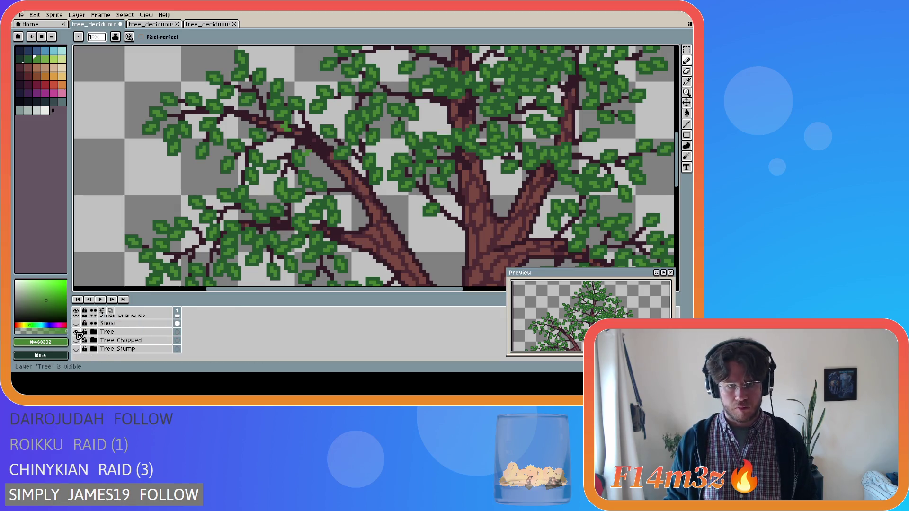
{"action": "left_click", "coordinate": [76, 332]}
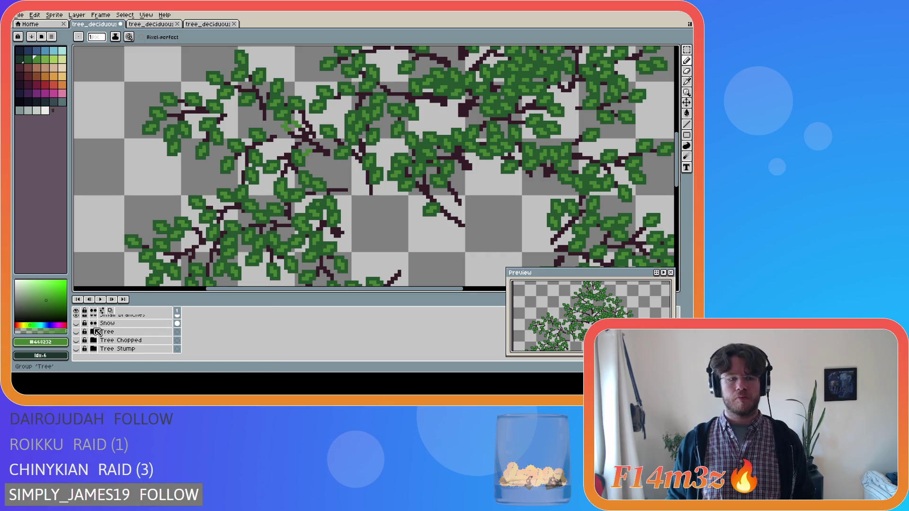
{"action": "left_click", "coordinate": [76, 332]}
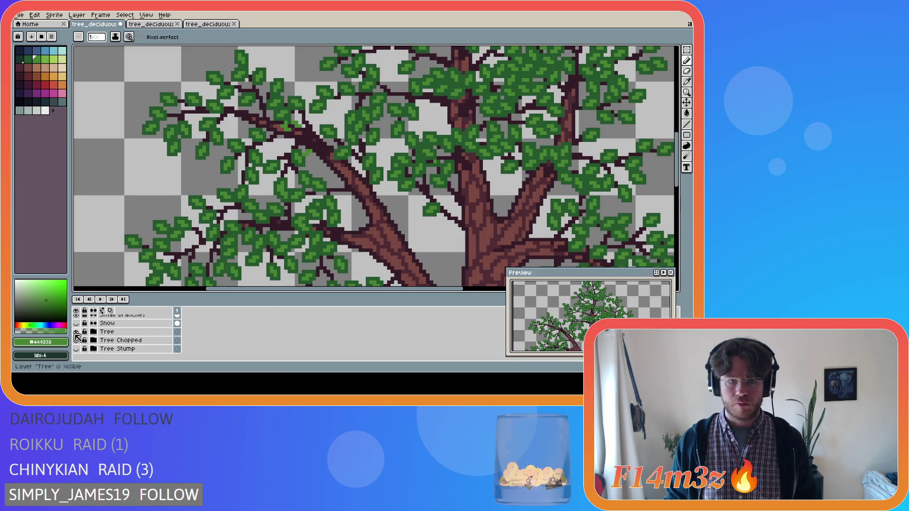
{"action": "left_click", "coordinate": [76, 333]}
{"action": "left_click", "coordinate": [76, 333]}
{"action": "left_click", "coordinate": [75, 333]}
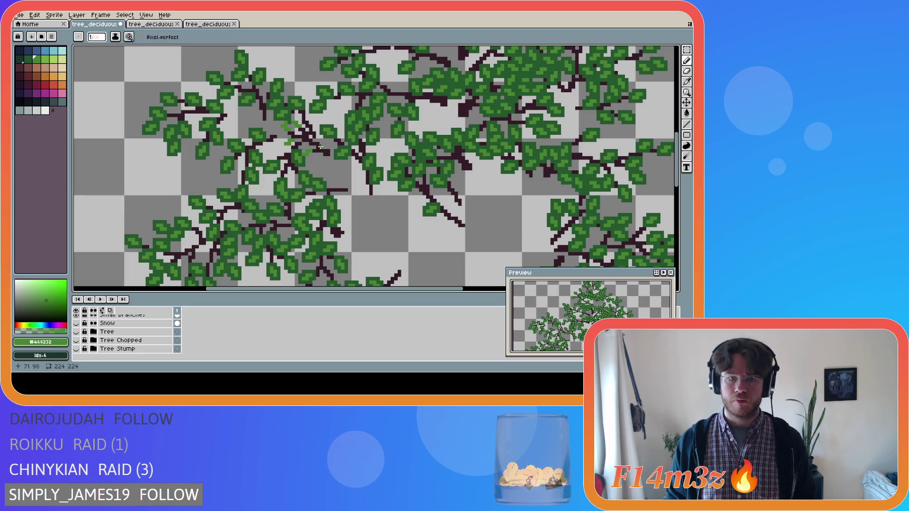
{"action": "left_click", "coordinate": [318, 141]}
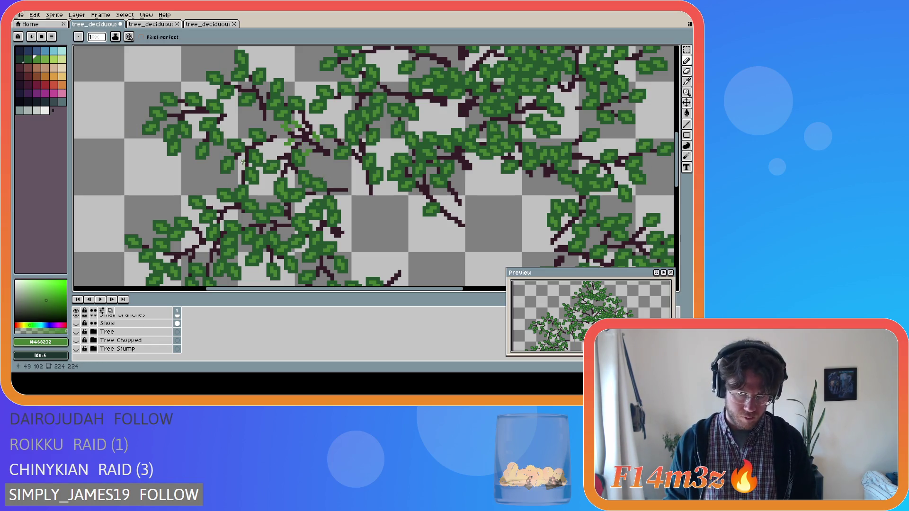
Sample the darker leaf green and paint a leaf pixel where the upper-left twigs meet.
{"action": "scroll", "coordinate": [128, 334], "scroll_direction": "up", "scroll_amount": 4}
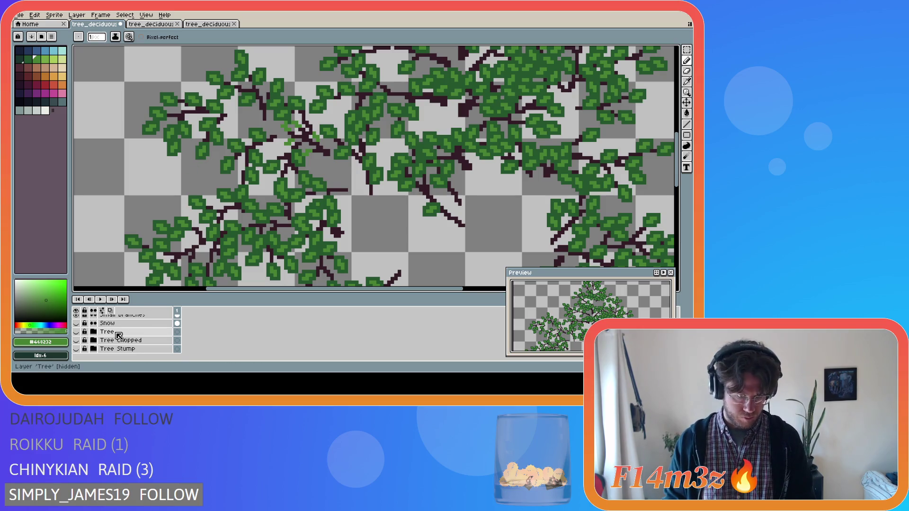
{"action": "left_click", "coordinate": [306, 161], "text": "alt"}
{"action": "left_click", "coordinate": [308, 158]}
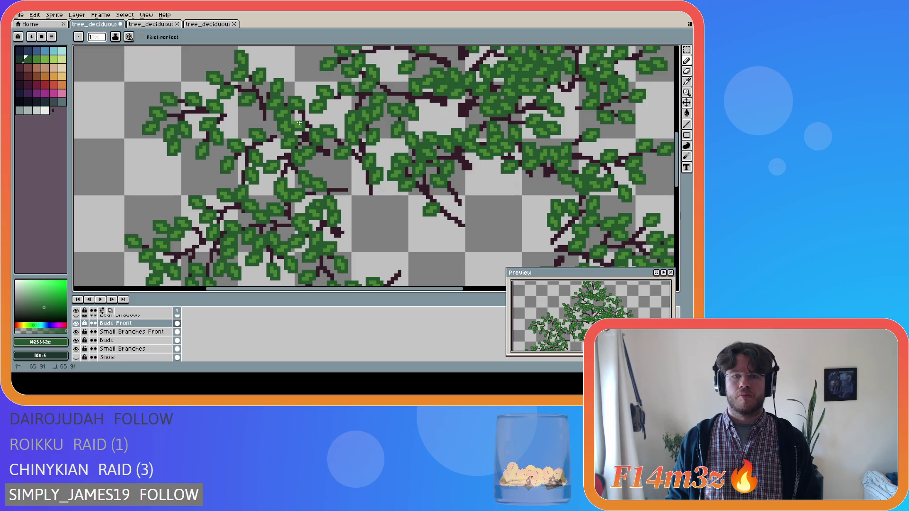
Save tree_deciduous_small_winter.ase.
{"action": "key", "text": "ctrl+s"}
{"action": "scroll", "coordinate": [320, 164], "scroll_direction": "down", "scroll_amount": 2}
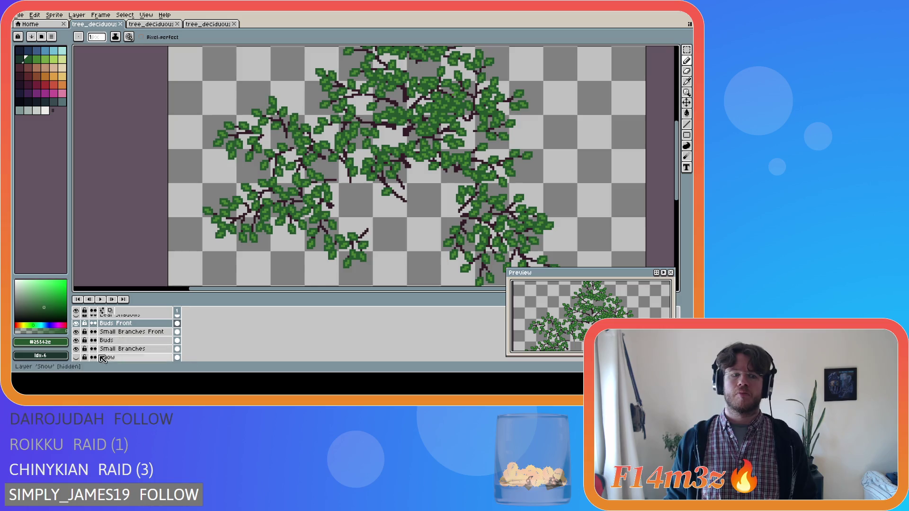
{"action": "scroll", "coordinate": [79, 359], "scroll_direction": "up", "scroll_amount": 2}
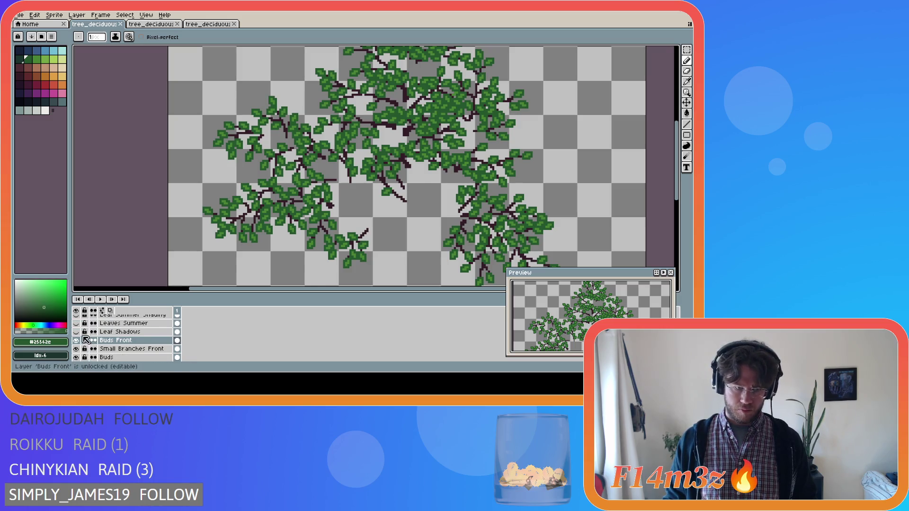
Briefly show the Leaf Shadows layer, then hide it again.
{"action": "left_click", "coordinate": [76, 331]}
{"action": "left_click", "coordinate": [77, 332]}
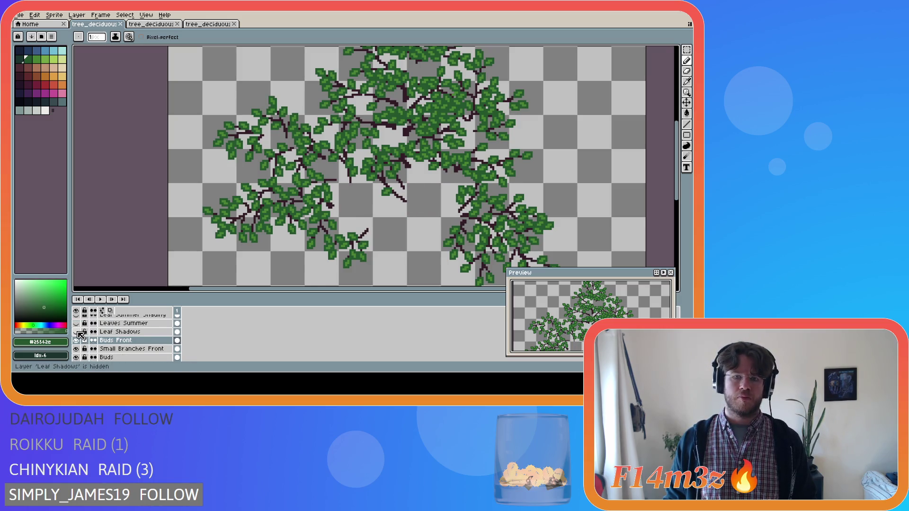
{"action": "scroll", "coordinate": [79, 334], "scroll_direction": "up", "scroll_amount": 1}
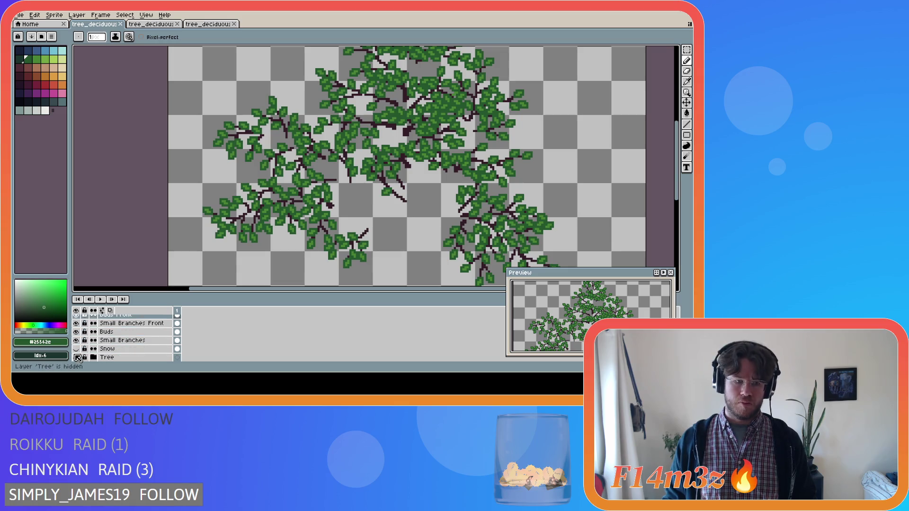
{"action": "scroll", "coordinate": [90, 349], "scroll_direction": "up", "scroll_amount": 1}
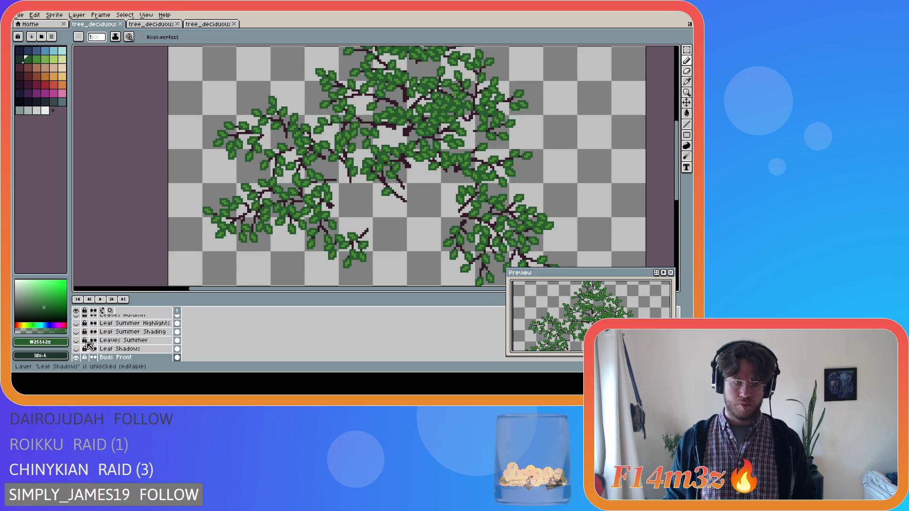
{"action": "scroll", "coordinate": [89, 347], "scroll_direction": "up", "scroll_amount": 1}
{"action": "scroll", "coordinate": [88, 347], "scroll_direction": "down", "scroll_amount": 1}
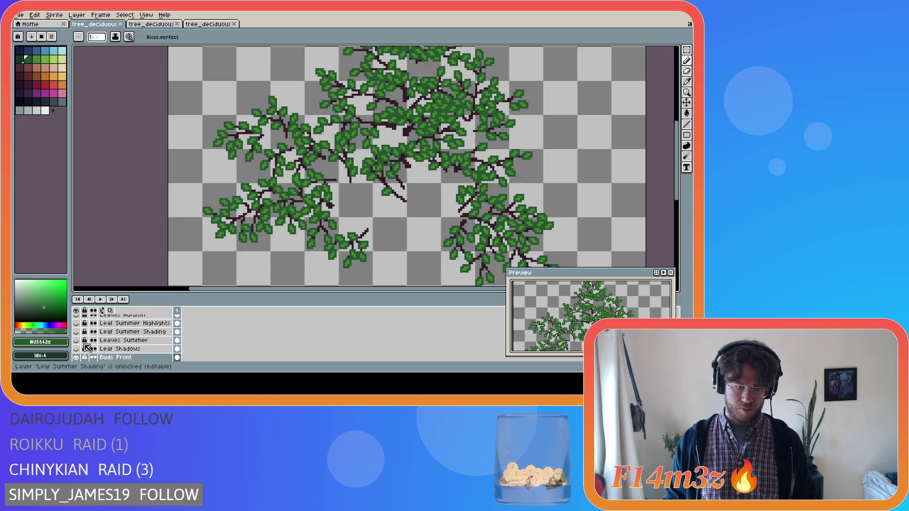
{"action": "scroll", "coordinate": [87, 349], "scroll_direction": "down", "scroll_amount": 2}
{"action": "scroll", "coordinate": [86, 348], "scroll_direction": "down", "scroll_amount": 2}
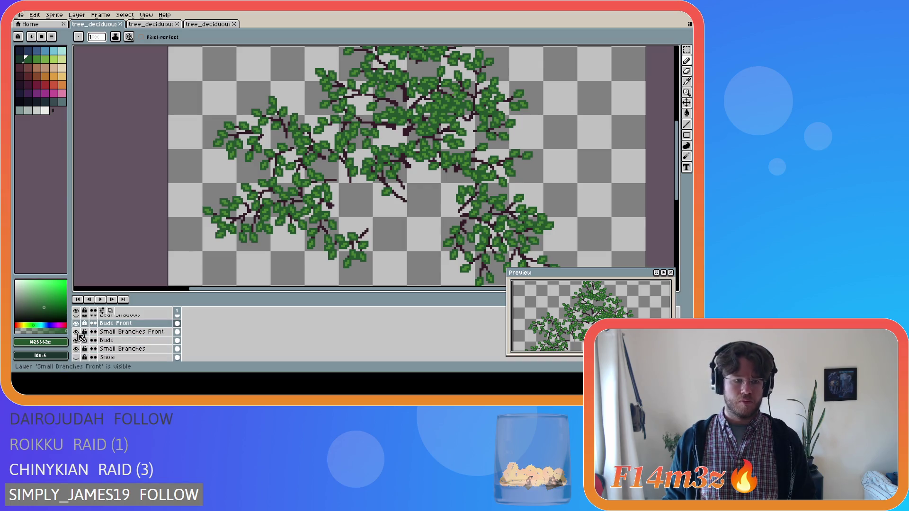
{"action": "scroll", "coordinate": [79, 336], "scroll_direction": "down", "scroll_amount": 3}
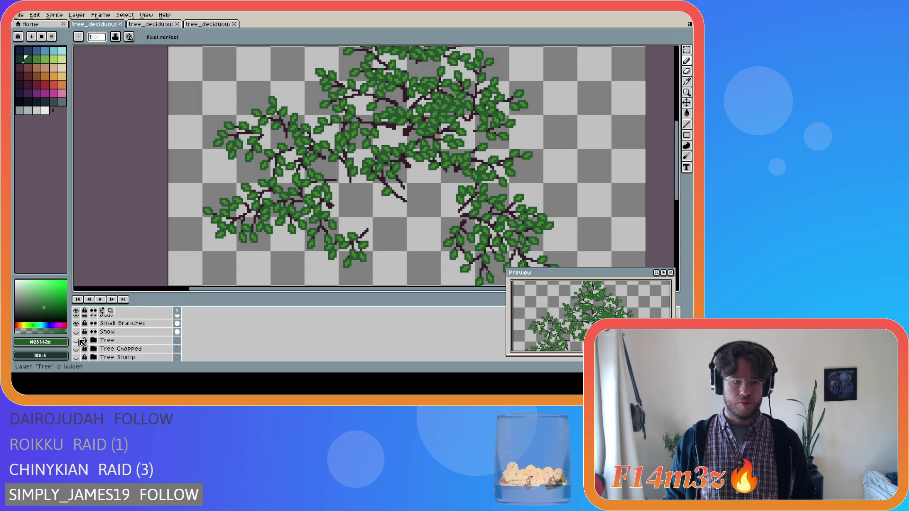
Make the Tree group visible so the brown trunk and branches appear under the canopy.
{"action": "left_click", "coordinate": [75, 340]}
{"action": "scroll", "coordinate": [374, 279], "scroll_direction": "down", "scroll_amount": 3}
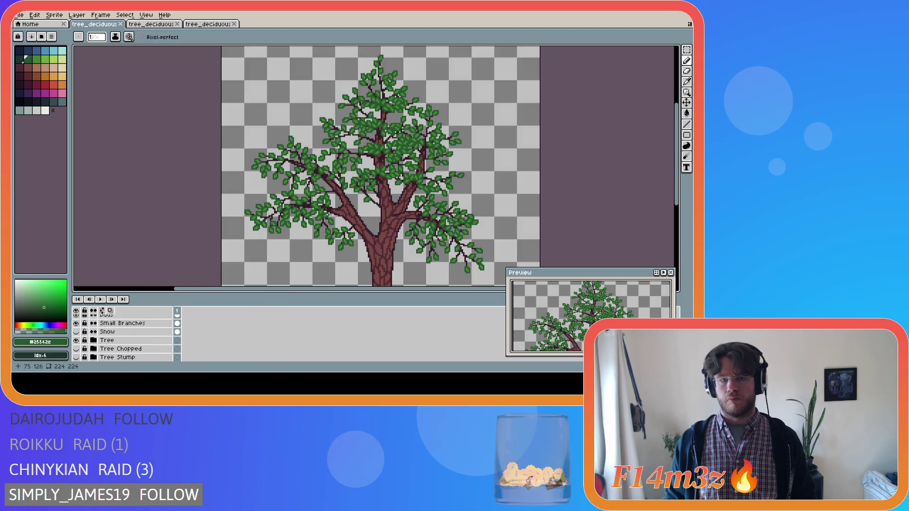
{"action": "left_click_drag", "start_coordinate": [385, 290], "coordinate": [433, 291]}
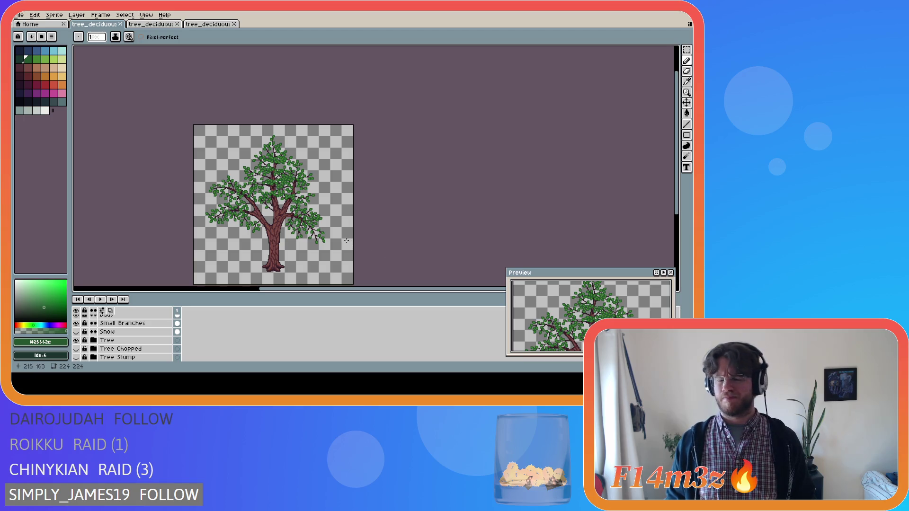
{"action": "scroll", "coordinate": [242, 207], "scroll_direction": "up", "scroll_amount": 2}
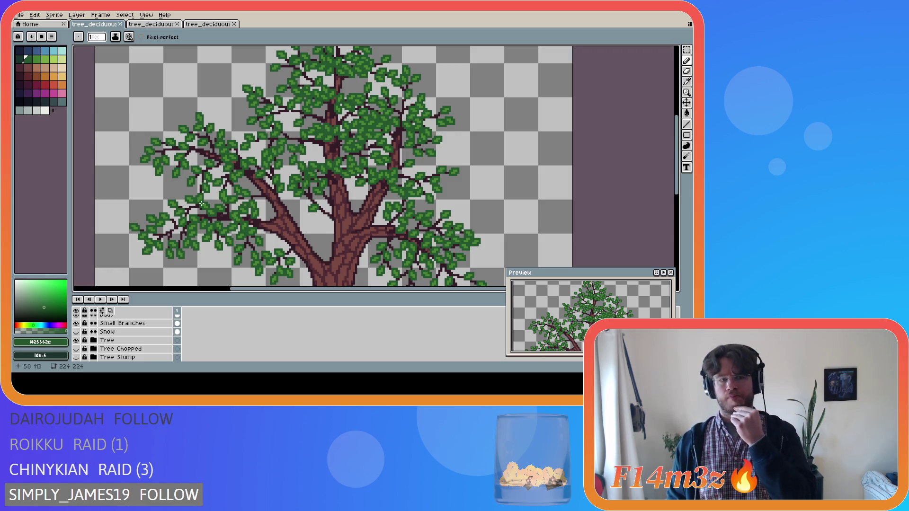
Paint the darker leaf green over part of a left-side leaf, then save the file.
{"action": "scroll", "coordinate": [198, 162], "scroll_direction": "up", "scroll_amount": 1}
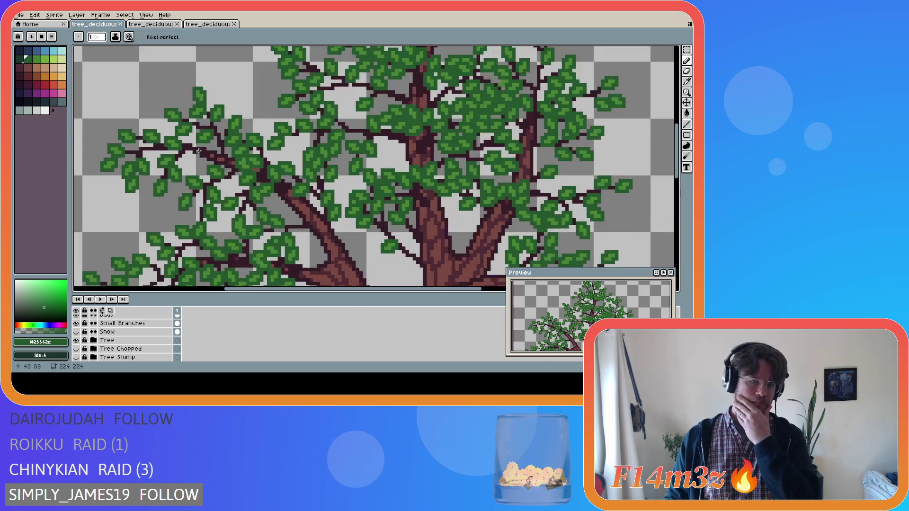
{"action": "scroll", "coordinate": [197, 157], "scroll_direction": "up", "scroll_amount": 1}
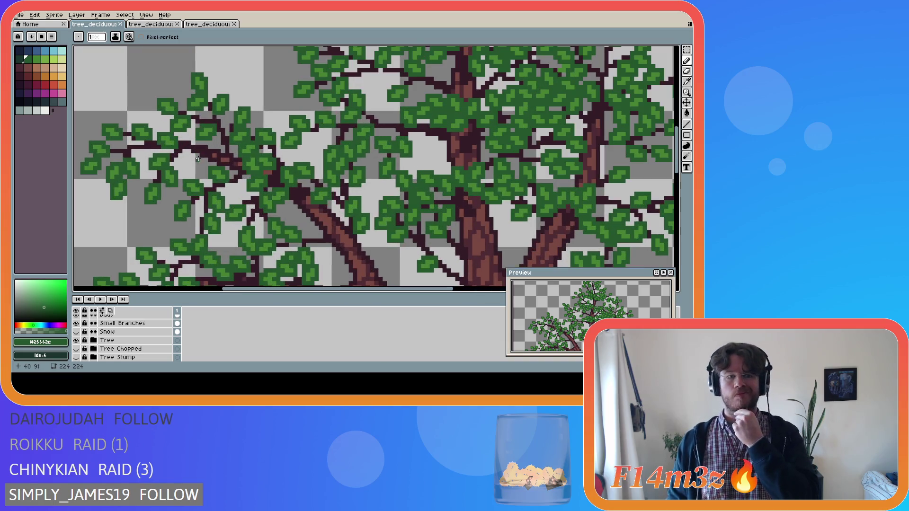
{"action": "left_click", "coordinate": [220, 176], "text": "alt"}
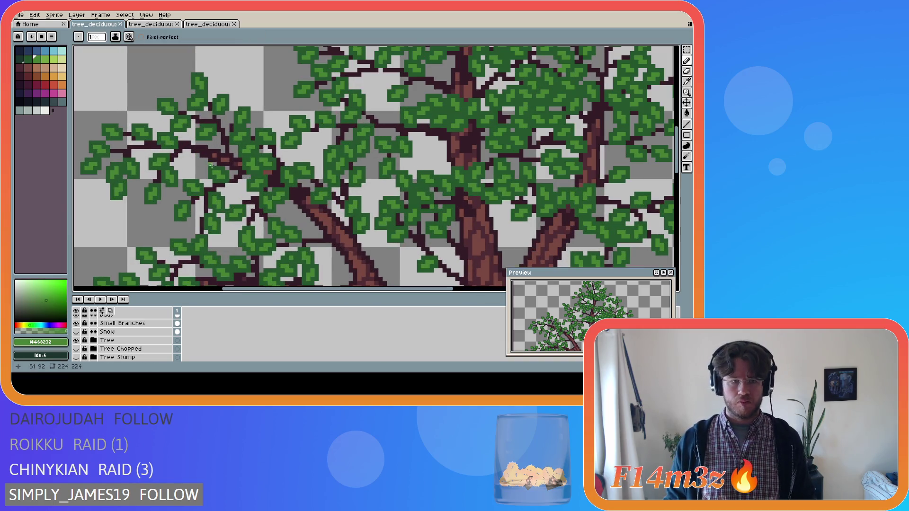
{"action": "left_click", "coordinate": [190, 154], "text": "alt"}
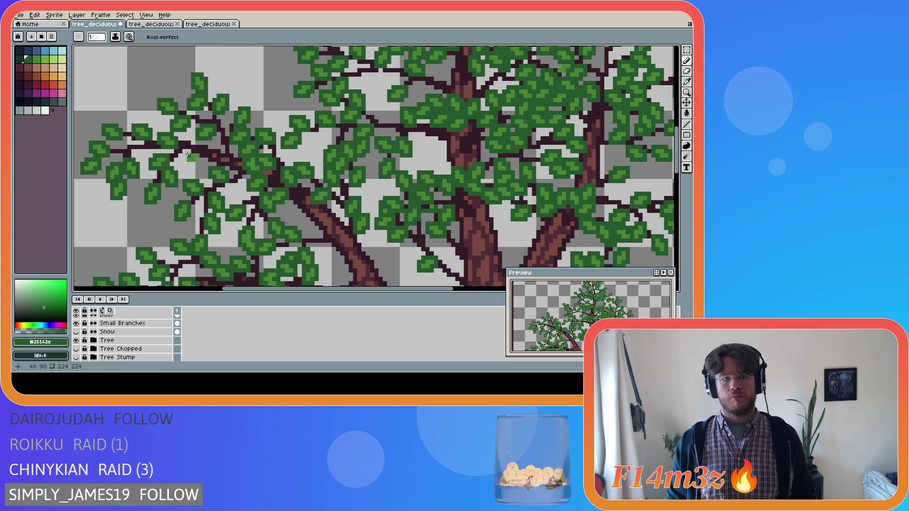
{"action": "left_click_drag", "start_coordinate": [201, 159], "coordinate": [195, 165]}
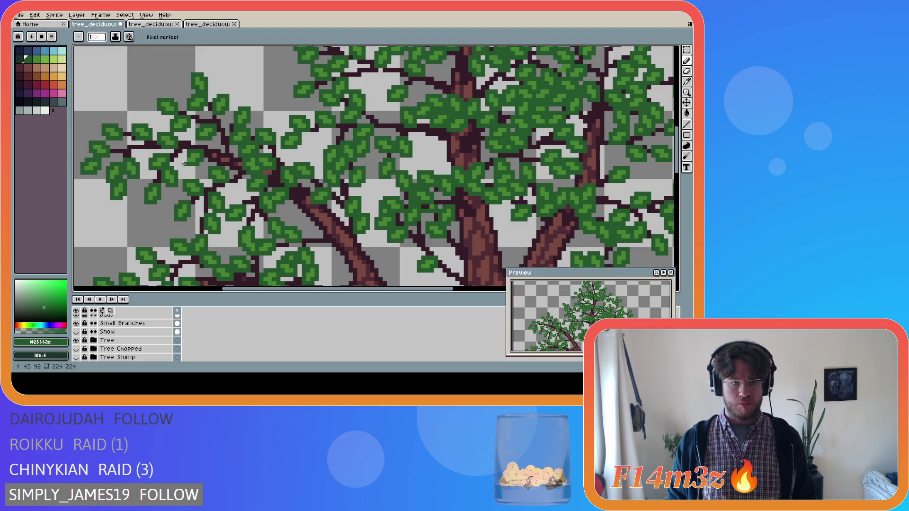
{"action": "scroll", "coordinate": [200, 165], "scroll_direction": "down", "scroll_amount": 1}
{"action": "key", "text": "ctrl+s"}
{"action": "scroll", "coordinate": [243, 190], "scroll_direction": "down", "scroll_amount": 8}
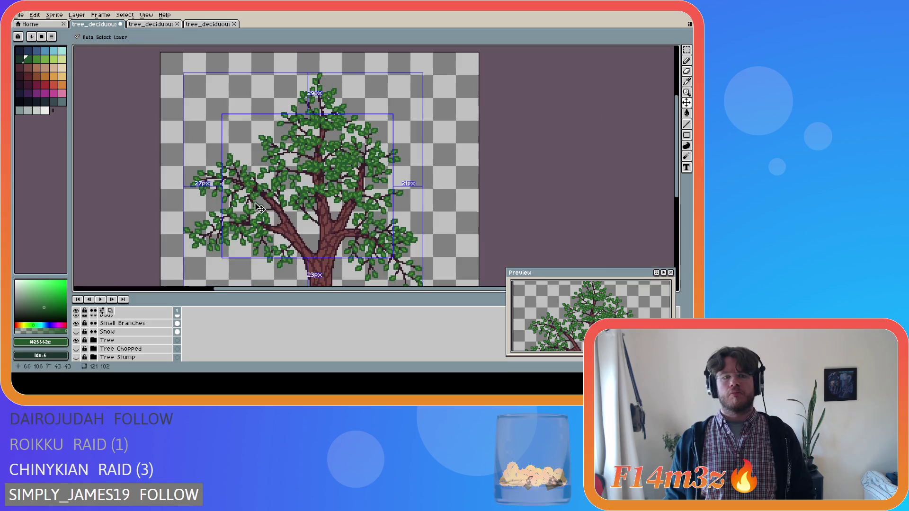
{"action": "scroll", "coordinate": [321, 235], "scroll_direction": "up", "scroll_amount": 2}
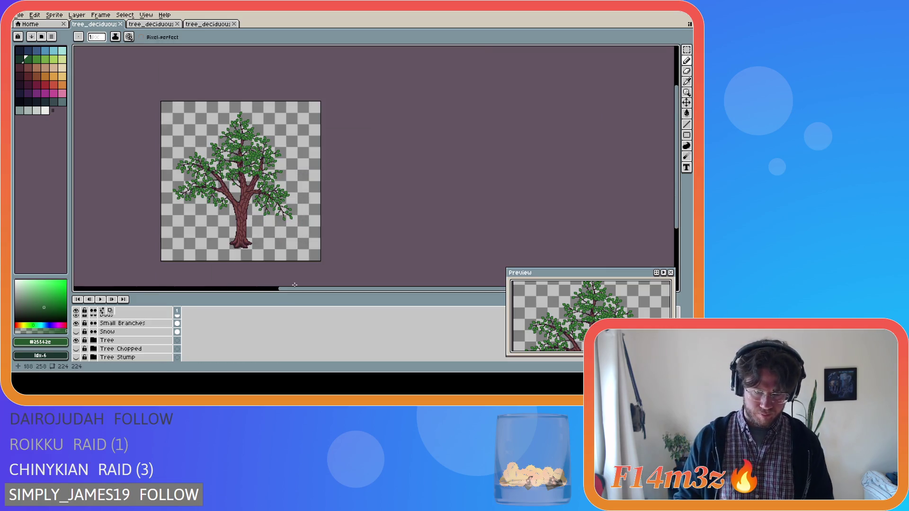
{"action": "scroll", "coordinate": [299, 288], "scroll_direction": "left", "scroll_amount": 3}
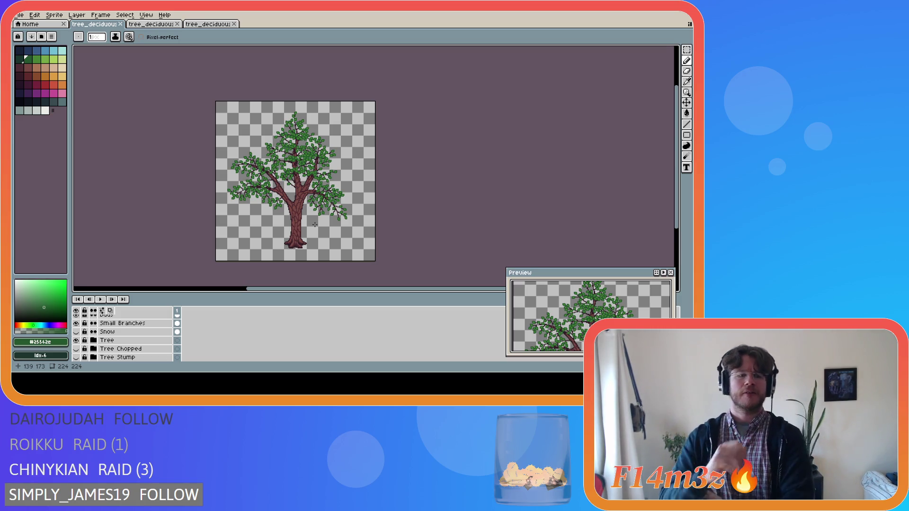
{"action": "scroll", "coordinate": [87, 345], "scroll_direction": "up", "scroll_amount": 2}
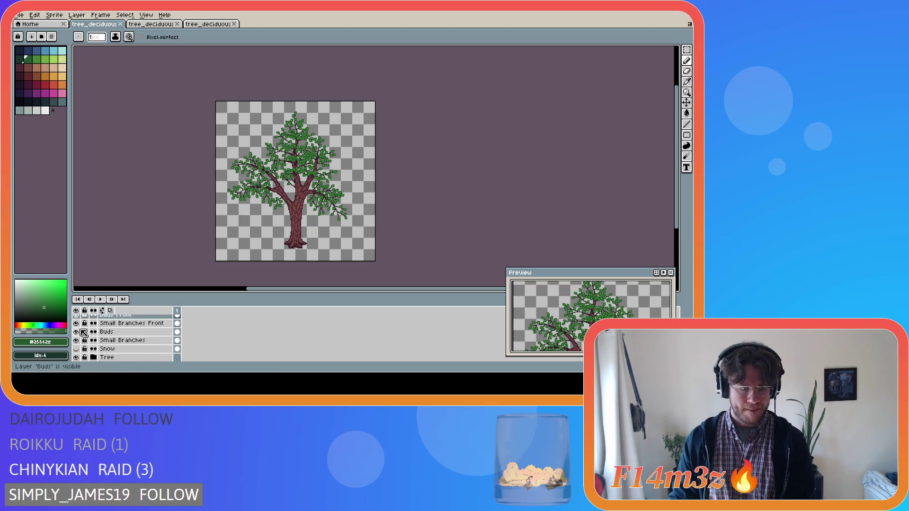
Toggle the Buds Front layer on and off to compare, leaving the front leaves shown.
{"action": "left_click", "coordinate": [76, 332]}
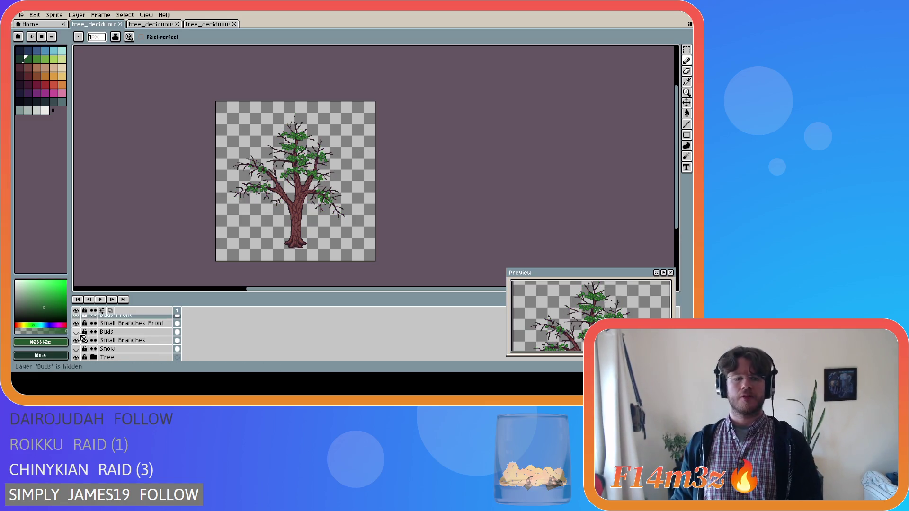
{"action": "scroll", "coordinate": [80, 326], "scroll_direction": "up", "scroll_amount": 1}
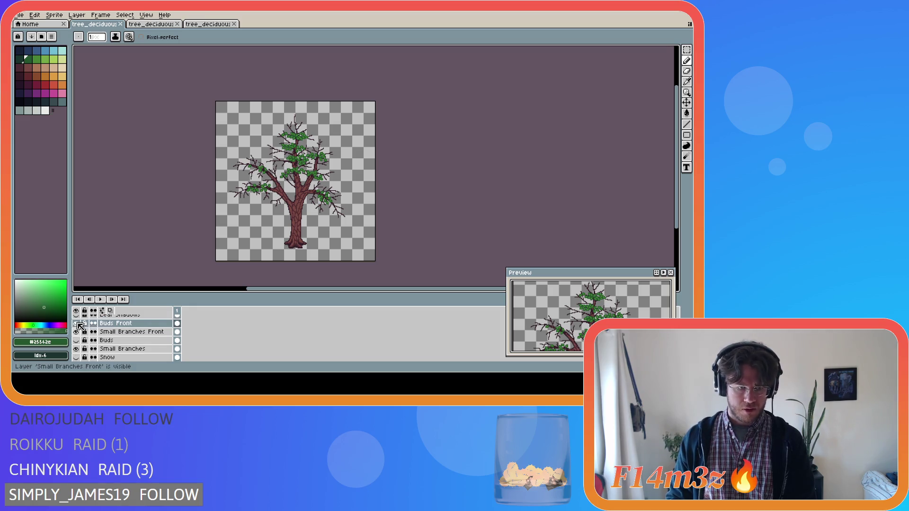
{"action": "left_click", "coordinate": [76, 323]}
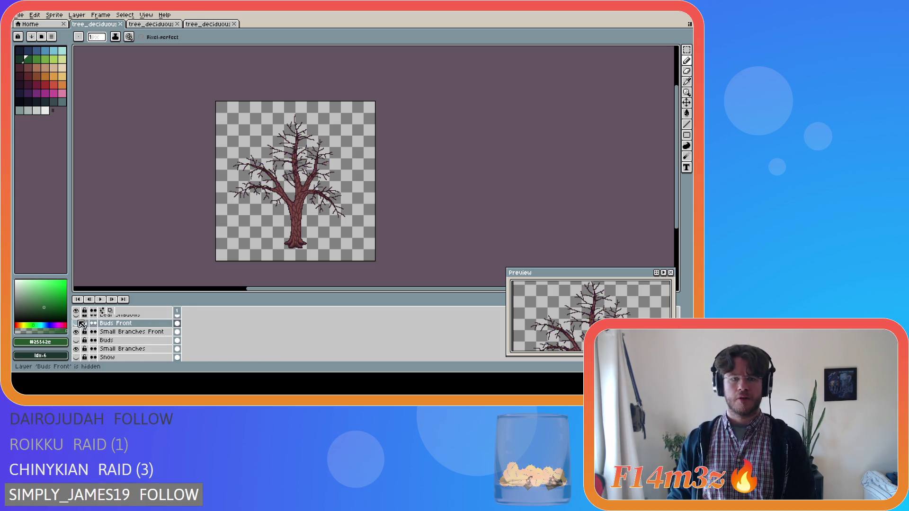
{"action": "left_click", "coordinate": [76, 324]}
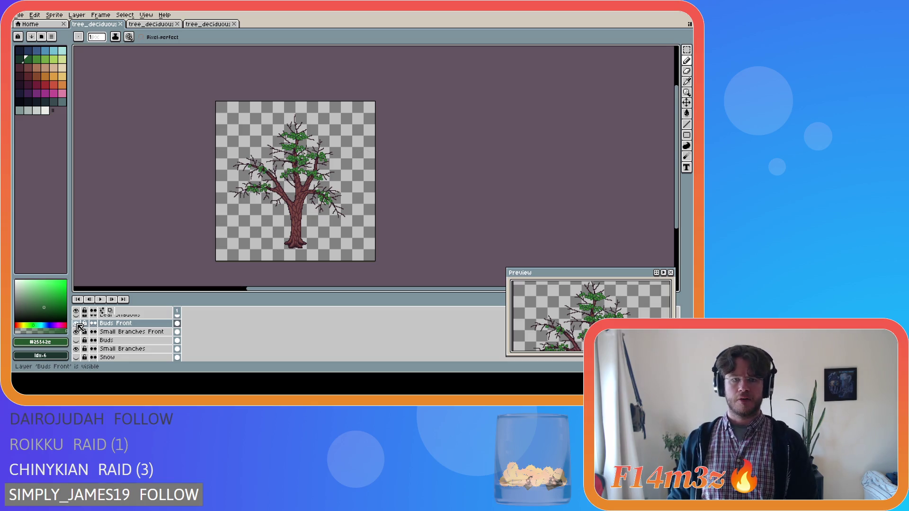
{"action": "left_click", "coordinate": [76, 324]}
{"action": "left_click", "coordinate": [77, 324]}
{"action": "left_click", "coordinate": [76, 324]}
{"action": "left_click", "coordinate": [77, 325]}
{"action": "left_click", "coordinate": [76, 324]}
{"action": "left_click", "coordinate": [77, 324]}
{"action": "left_click", "coordinate": [77, 325]}
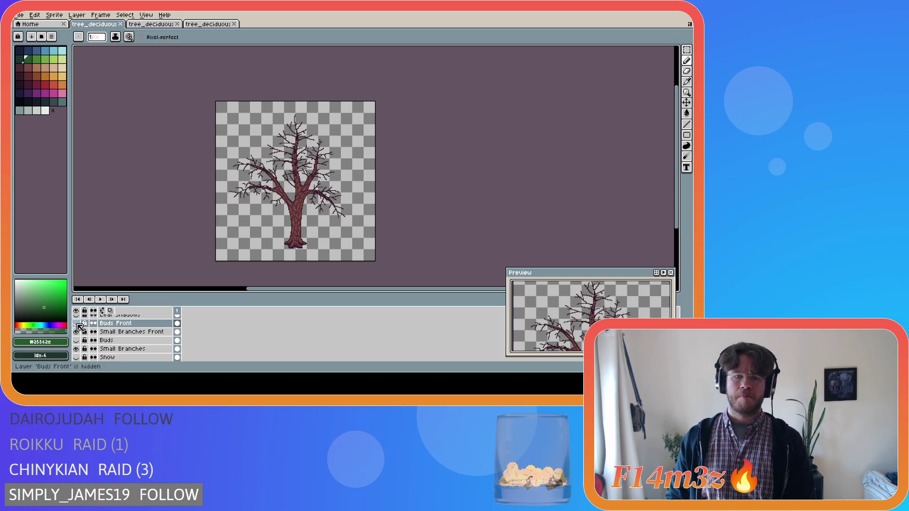
{"action": "left_click", "coordinate": [77, 324]}
{"action": "left_click", "coordinate": [77, 325]}
{"action": "left_click", "coordinate": [76, 325]}
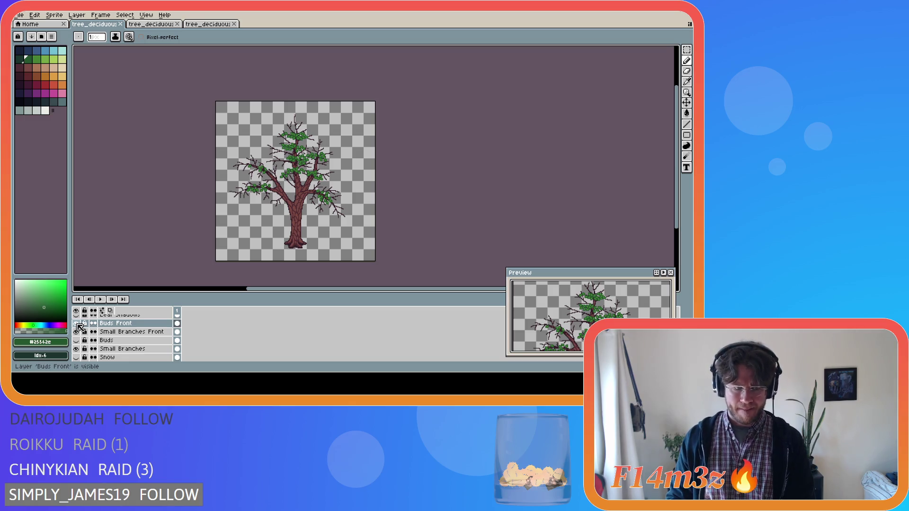
Toggle the Buds layer to compare, so the tree gets a fuller green canopy.
{"action": "left_click", "coordinate": [76, 341]}
{"action": "left_click", "coordinate": [77, 341]}
{"action": "left_click", "coordinate": [78, 341]}
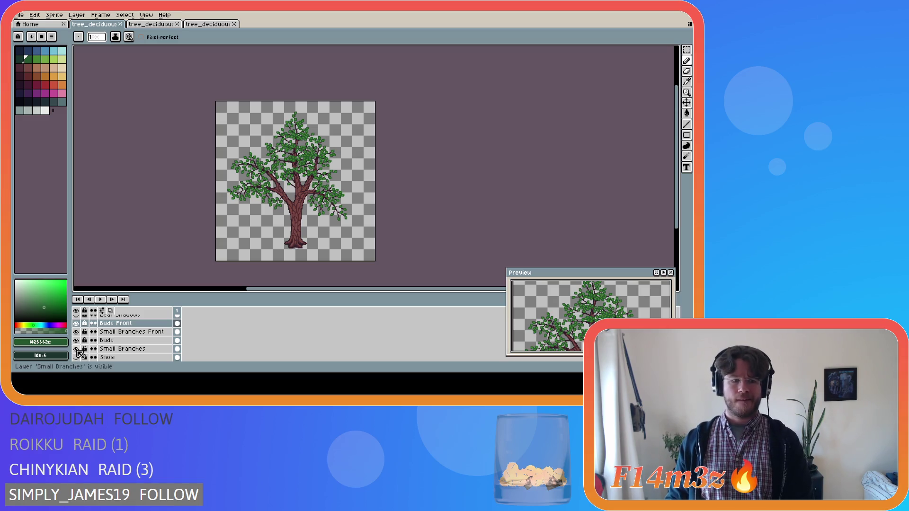
{"action": "scroll", "coordinate": [80, 349], "scroll_direction": "up", "scroll_amount": 2}
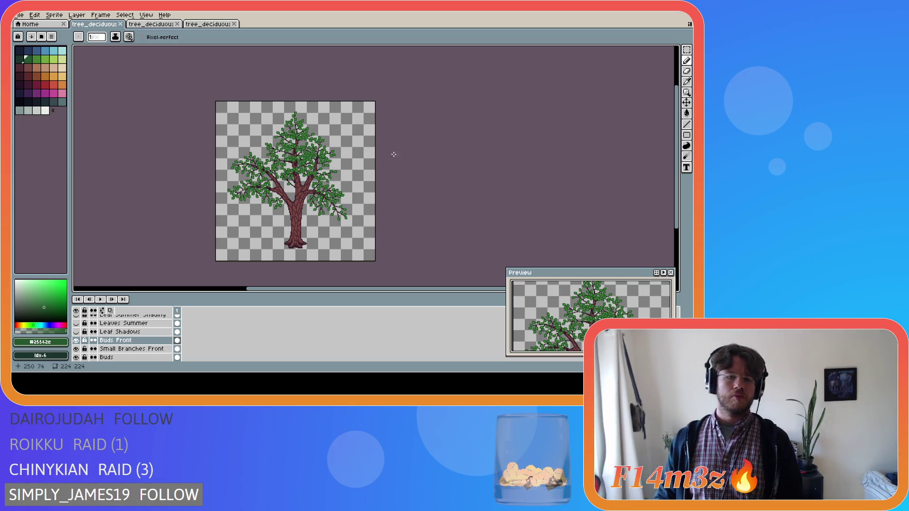
{"action": "scroll", "coordinate": [275, 189], "scroll_direction": "up", "scroll_amount": 1}
{"action": "scroll", "coordinate": [273, 187], "scroll_direction": "up", "scroll_amount": 1}
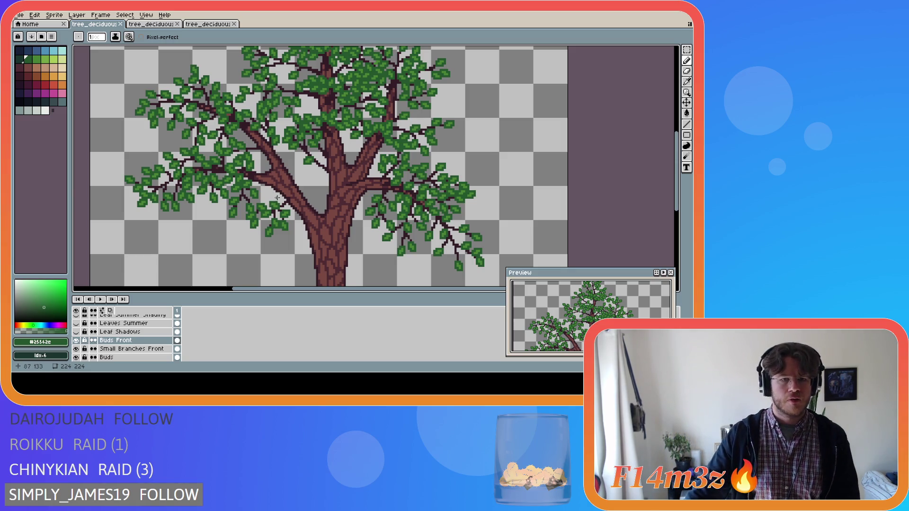
{"action": "scroll", "coordinate": [272, 190], "scroll_direction": "down", "scroll_amount": 1}
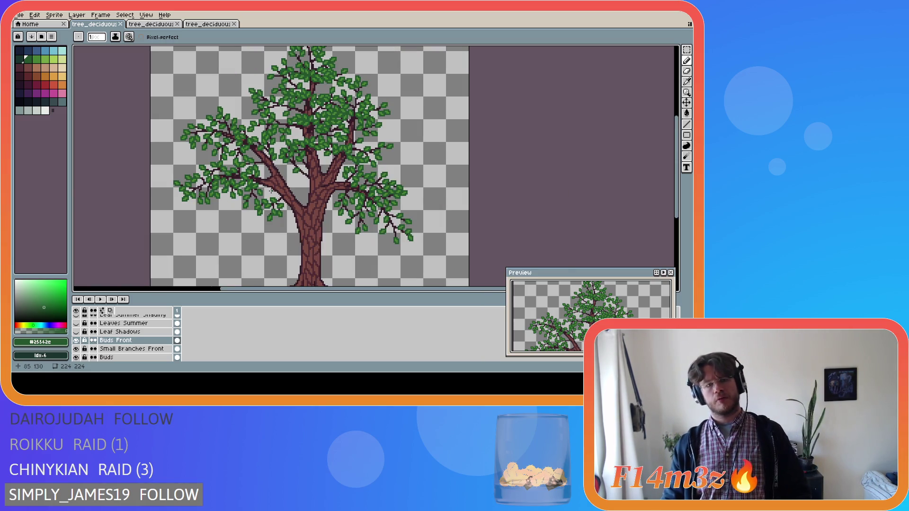
{"action": "scroll", "coordinate": [114, 343], "scroll_direction": "up", "scroll_amount": 1}
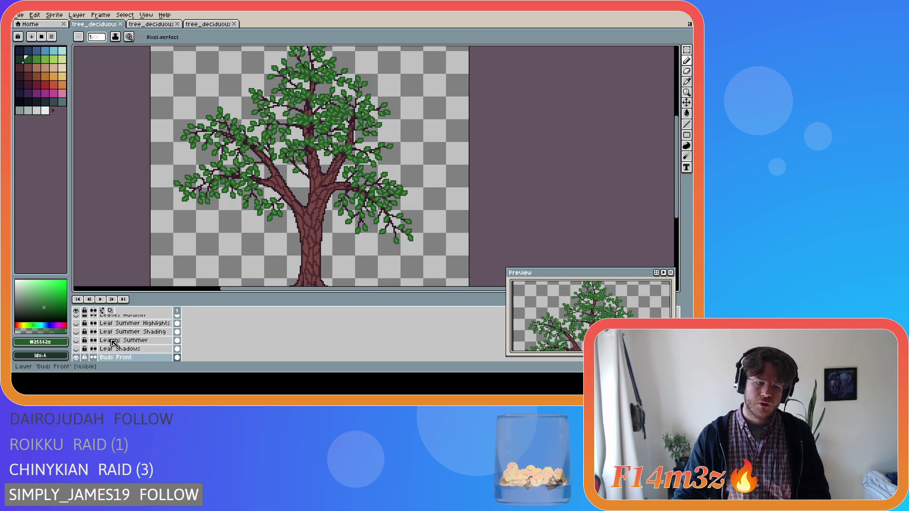
{"action": "scroll", "coordinate": [114, 343], "scroll_direction": "down", "scroll_amount": 3}
{"action": "left_click", "coordinate": [80, 333]}
{"action": "left_click", "coordinate": [79, 333]}
{"action": "left_click", "coordinate": [79, 334]}
{"action": "left_click", "coordinate": [79, 334]}
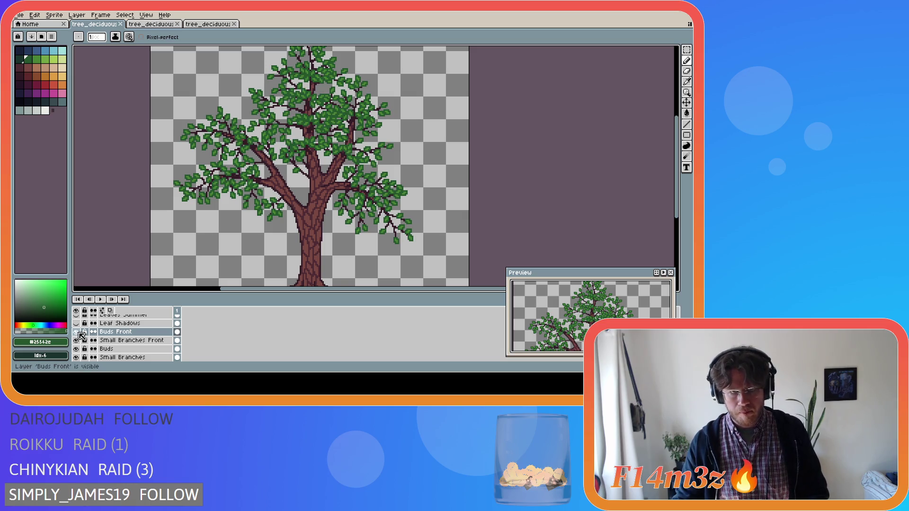
{"action": "scroll", "coordinate": [305, 231], "scroll_direction": "down", "scroll_amount": 2}
{"action": "scroll", "coordinate": [305, 230], "scroll_direction": "up", "scroll_amount": 1}
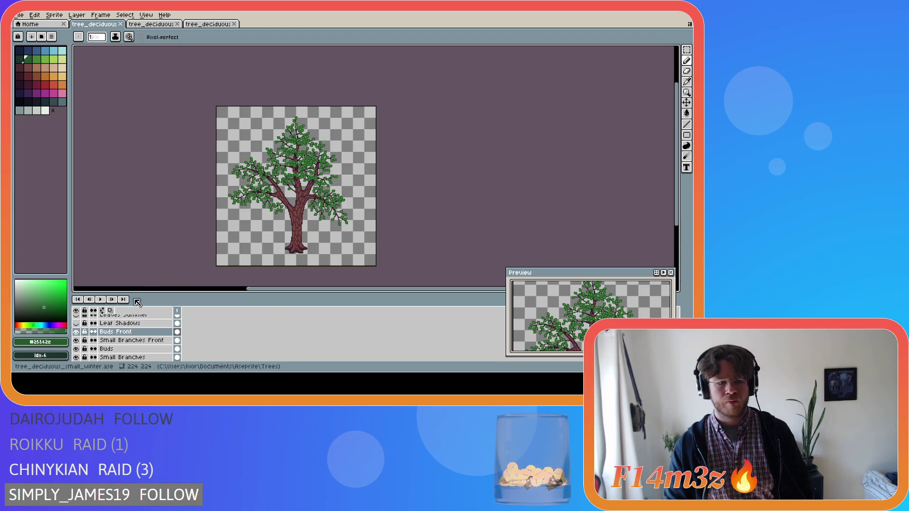
{"action": "left_click", "coordinate": [76, 332]}
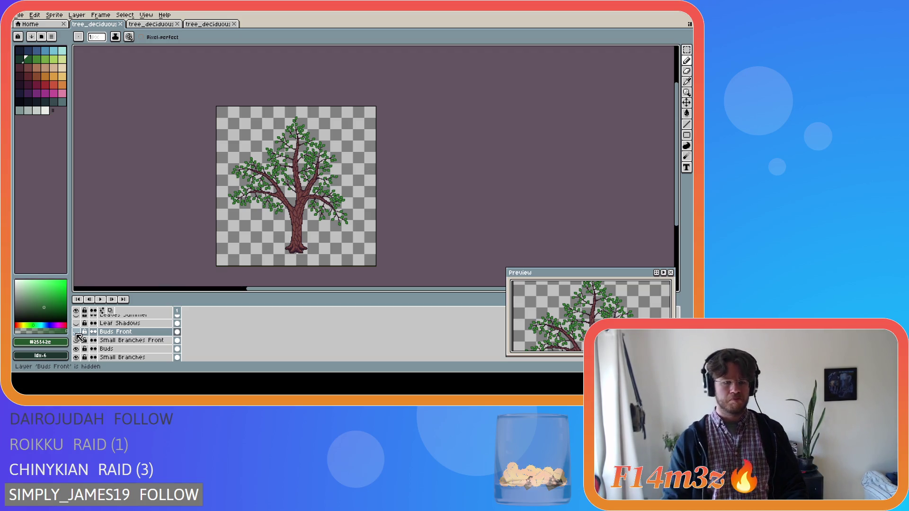
{"action": "left_click", "coordinate": [76, 340]}
{"action": "left_click", "coordinate": [76, 323]}
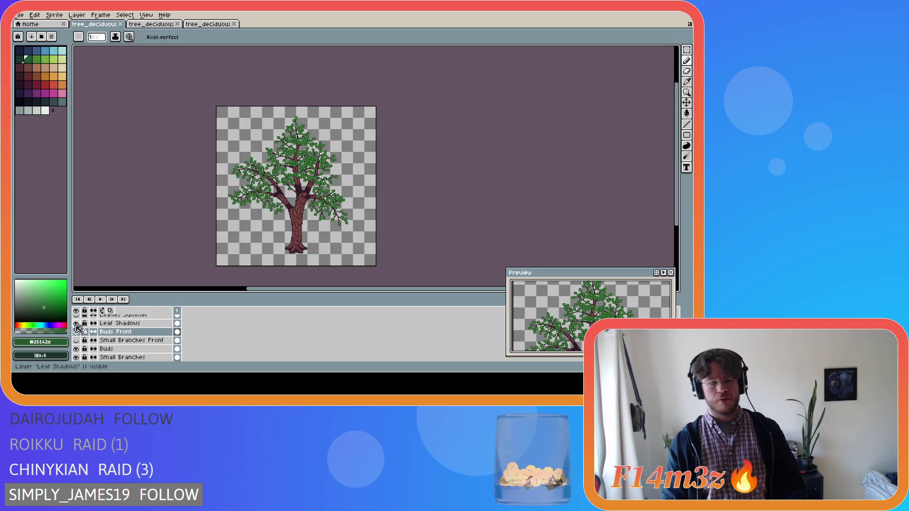
{"action": "left_click", "coordinate": [76, 323]}
{"action": "left_click", "coordinate": [76, 332]}
{"action": "left_click", "coordinate": [76, 340]}
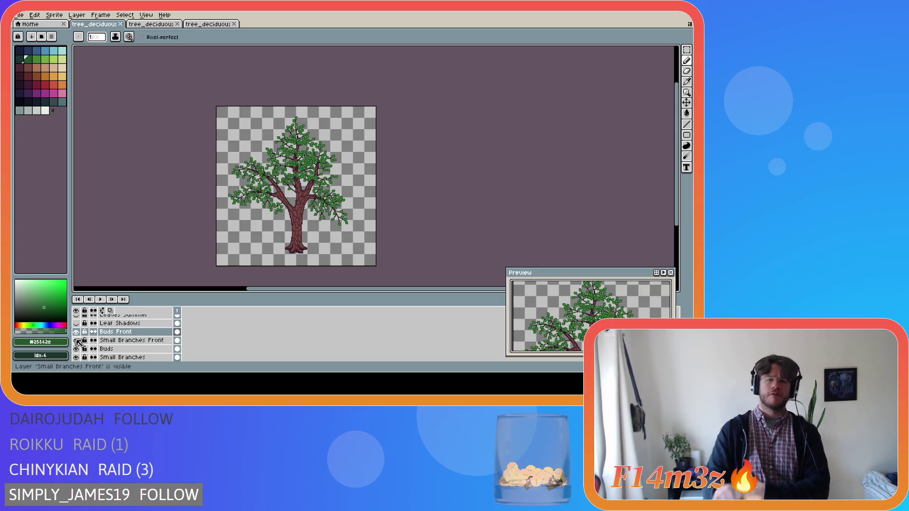
{"action": "scroll", "coordinate": [189, 186], "scroll_direction": "up", "scroll_amount": 4}
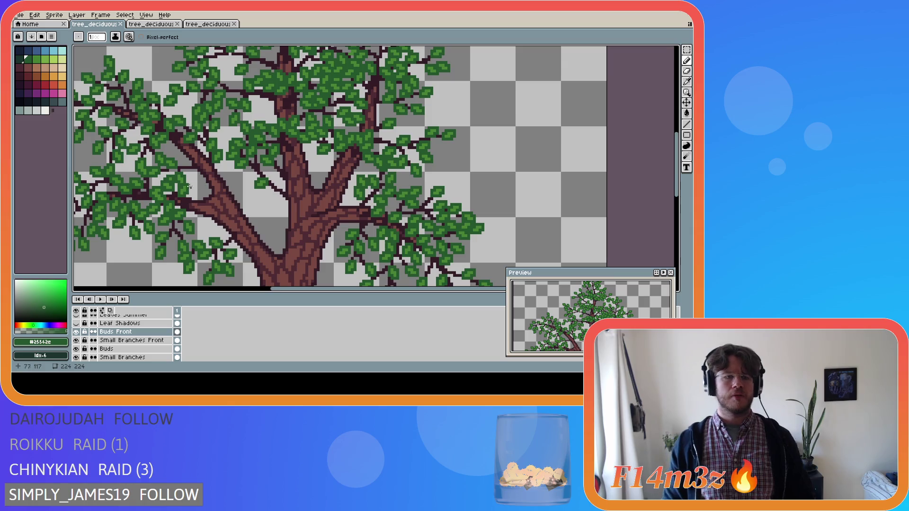
On the Buds layer, pencil a green bud pixel and eyedrop the darker green.
{"action": "left_click", "coordinate": [118, 349]}
{"action": "double_click", "coordinate": [76, 349]}
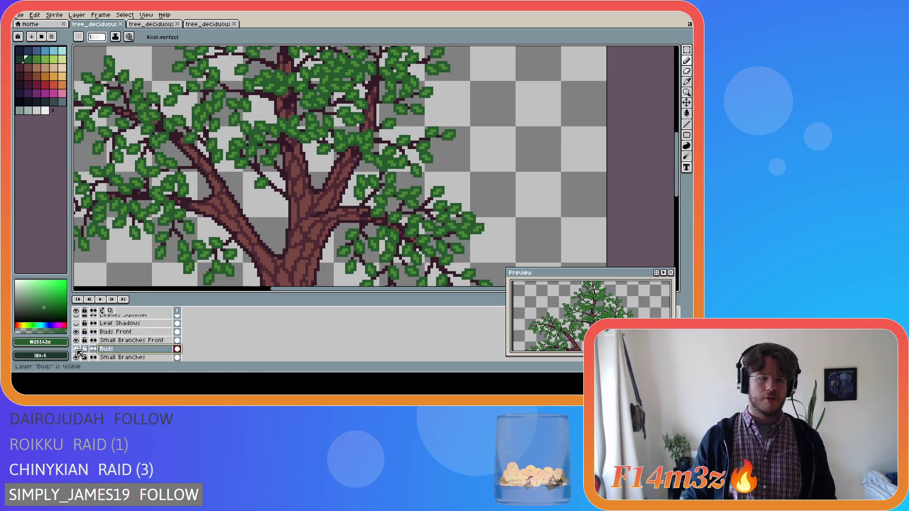
{"action": "scroll", "coordinate": [195, 166], "scroll_direction": "up", "scroll_amount": 1}
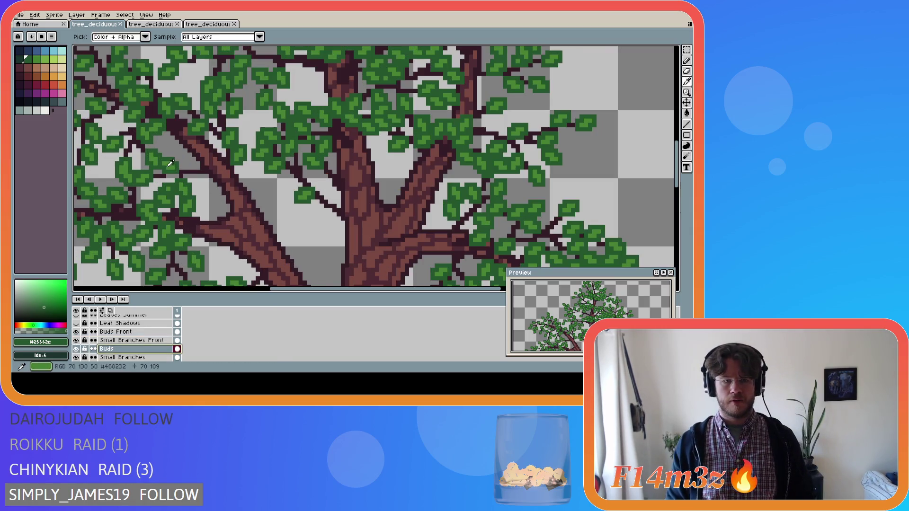
{"action": "left_click", "coordinate": [198, 166]}
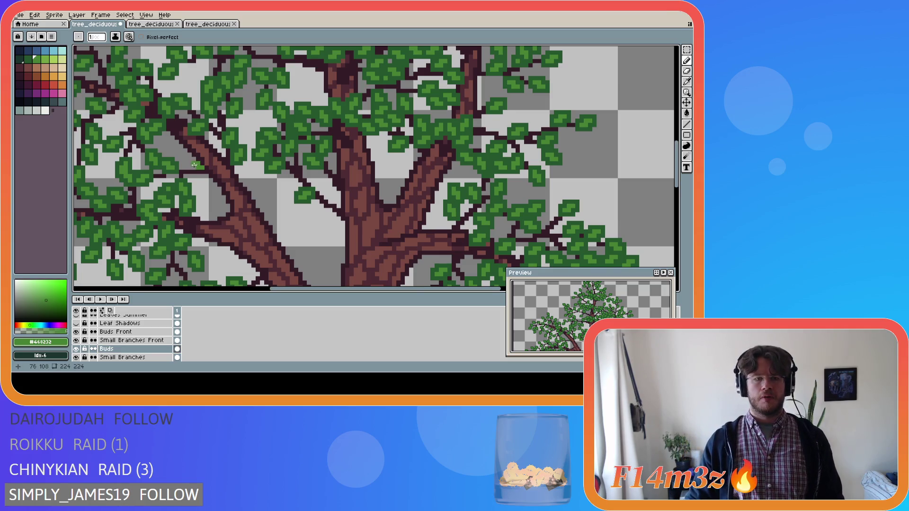
{"action": "left_click", "coordinate": [194, 160], "text": "alt"}
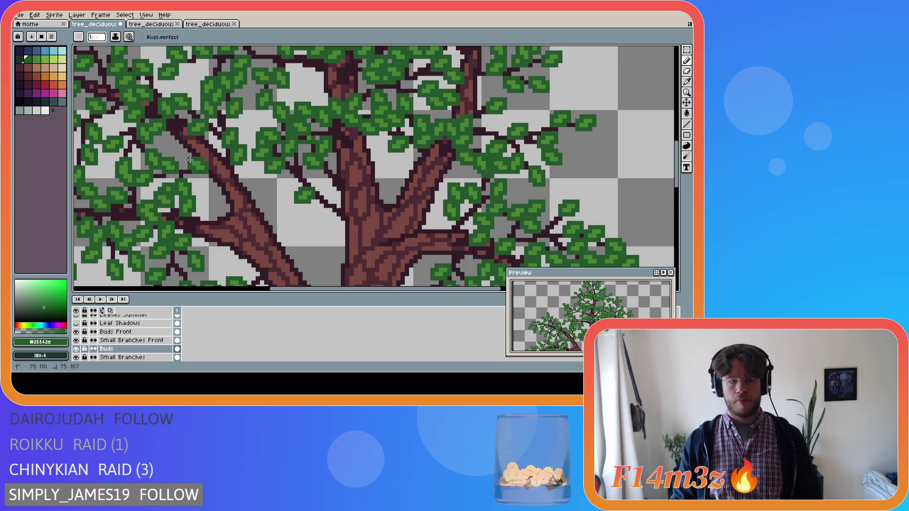
Save the tree file with Ctrl+S, then hide the Buds Front layer.
{"action": "scroll", "coordinate": [189, 160], "scroll_direction": "down", "scroll_amount": 3}
{"action": "key", "text": "ctrl+s"}
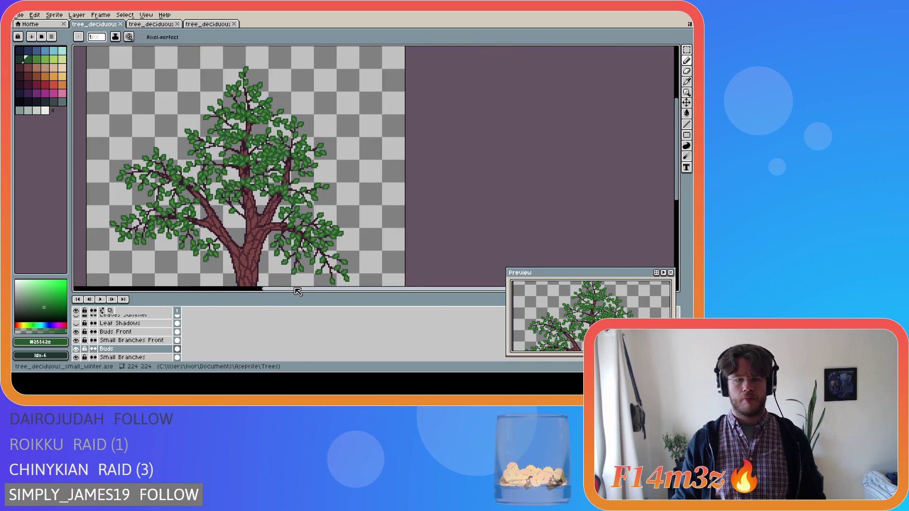
{"action": "left_click_drag", "start_coordinate": [297, 291], "coordinate": [270, 291]}
{"action": "scroll", "coordinate": [601, 208], "scroll_direction": "down", "scroll_amount": 1}
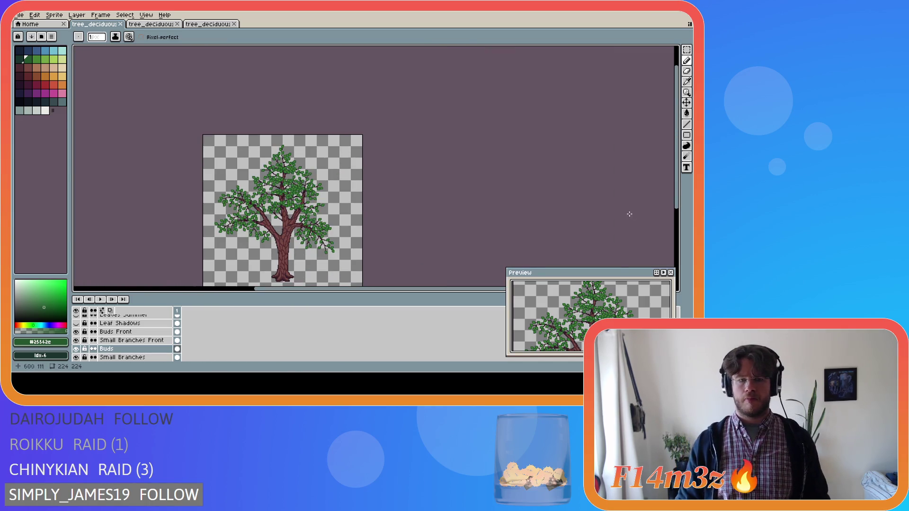
{"action": "scroll", "coordinate": [414, 226], "scroll_direction": "down", "scroll_amount": 3}
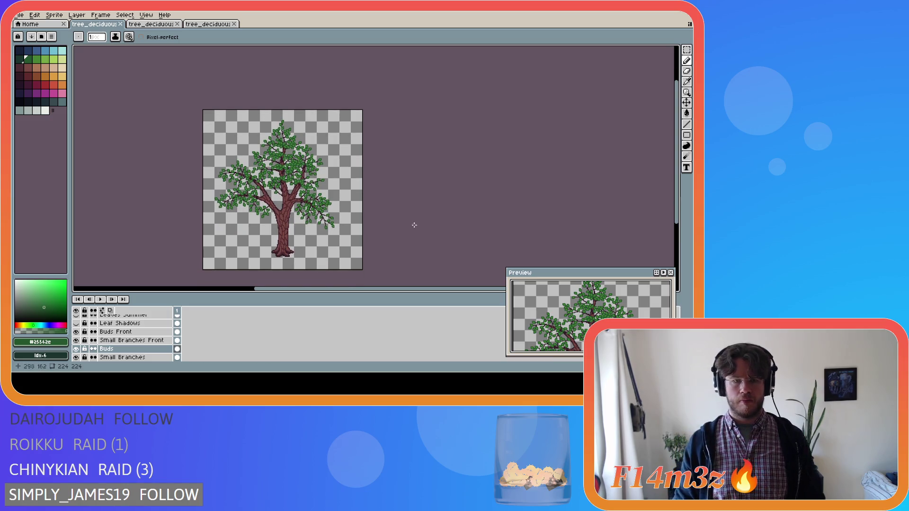
{"action": "scroll", "coordinate": [290, 154], "scroll_direction": "up", "scroll_amount": 4}
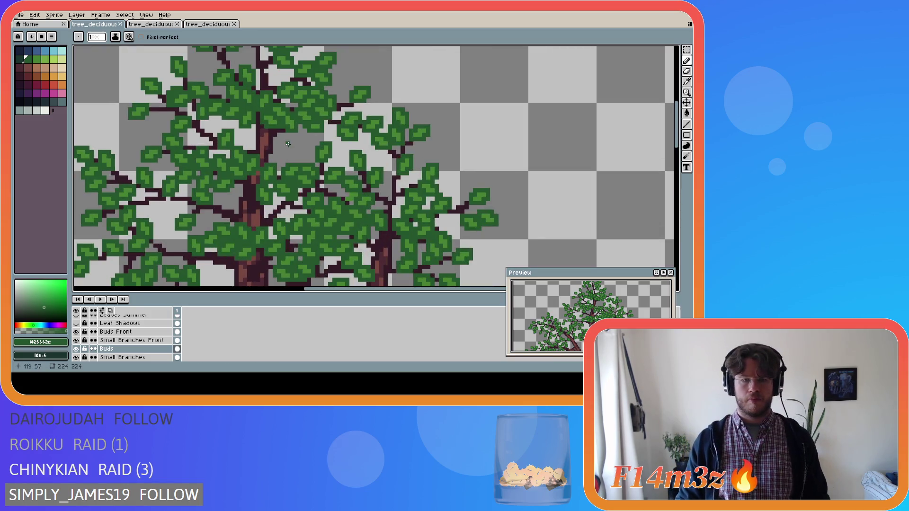
{"action": "left_click", "coordinate": [76, 331]}
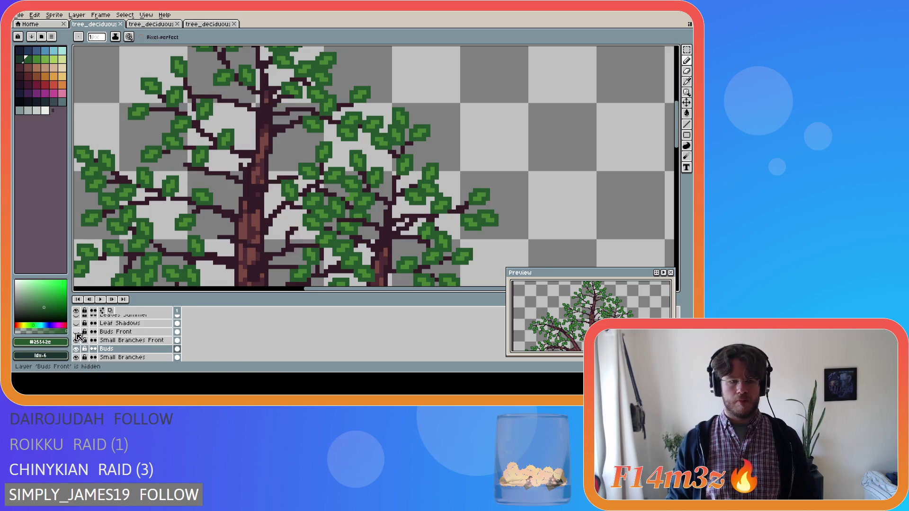
Hide the Buds layer and eyedrop the dark branch colour from the tree.
{"action": "left_click", "coordinate": [76, 349]}
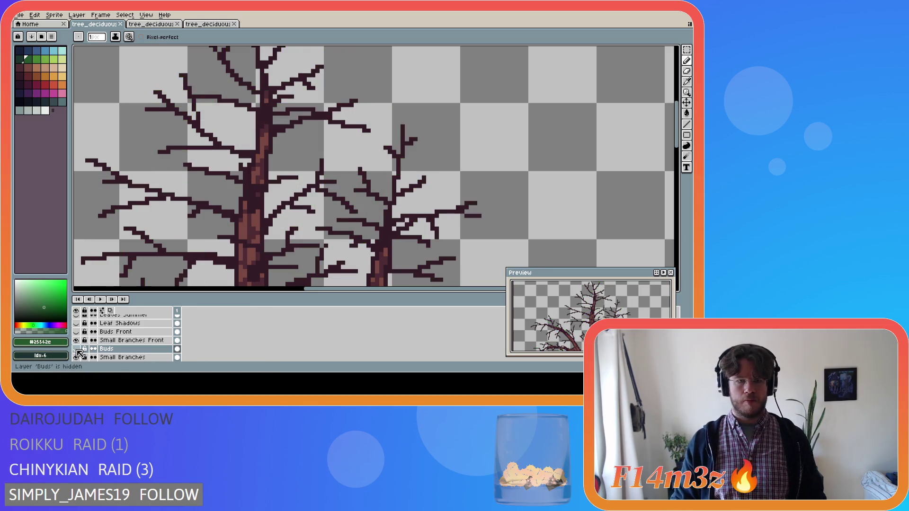
{"action": "left_click", "coordinate": [276, 151], "text": "alt"}
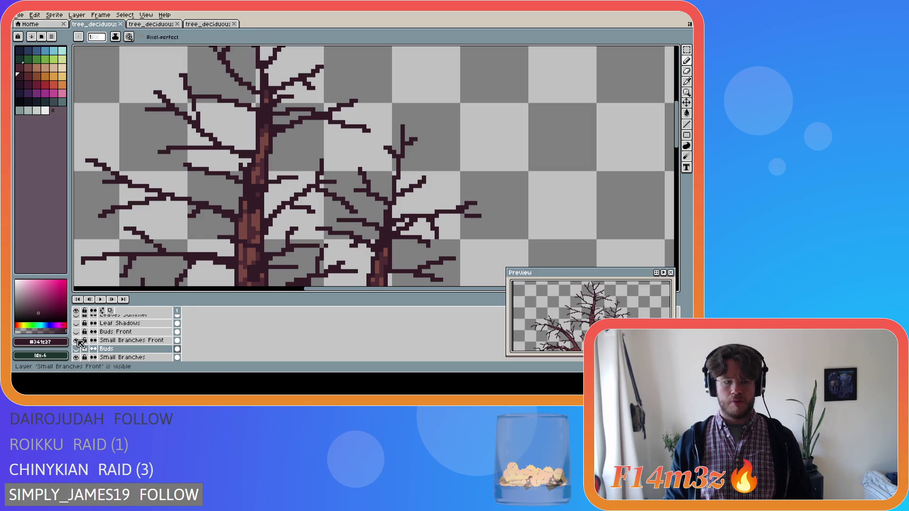
{"action": "left_click", "coordinate": [76, 357]}
{"action": "left_click", "coordinate": [76, 357]}
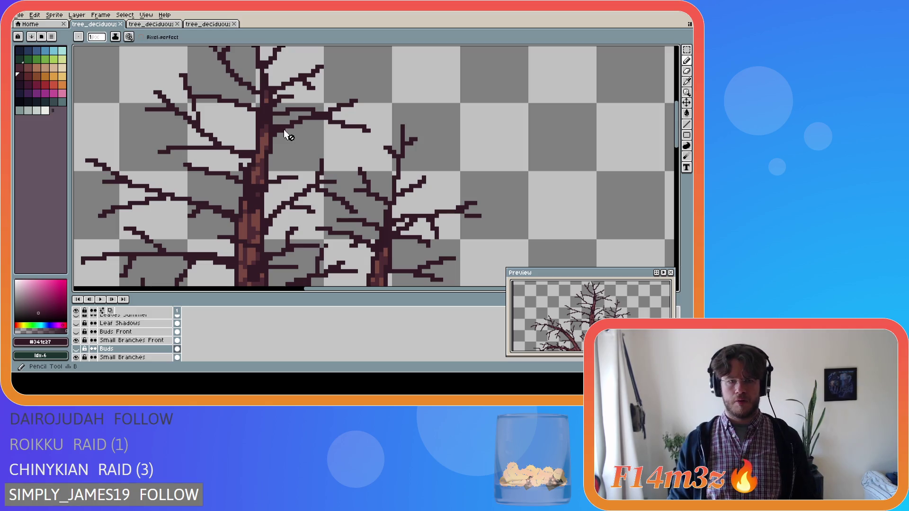
{"action": "scroll", "coordinate": [142, 342], "scroll_direction": "down", "scroll_amount": 1}
Draw a new dark twig on Small Branches, then re-show Buds and sample leaf green #468232.
{"action": "left_click", "coordinate": [140, 349]}
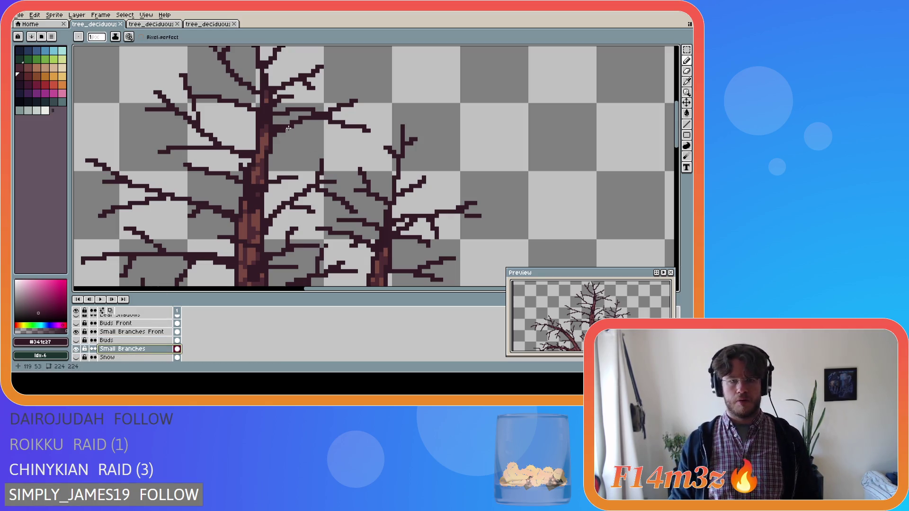
{"action": "left_click_drag", "start_coordinate": [288, 128], "coordinate": [314, 150]}
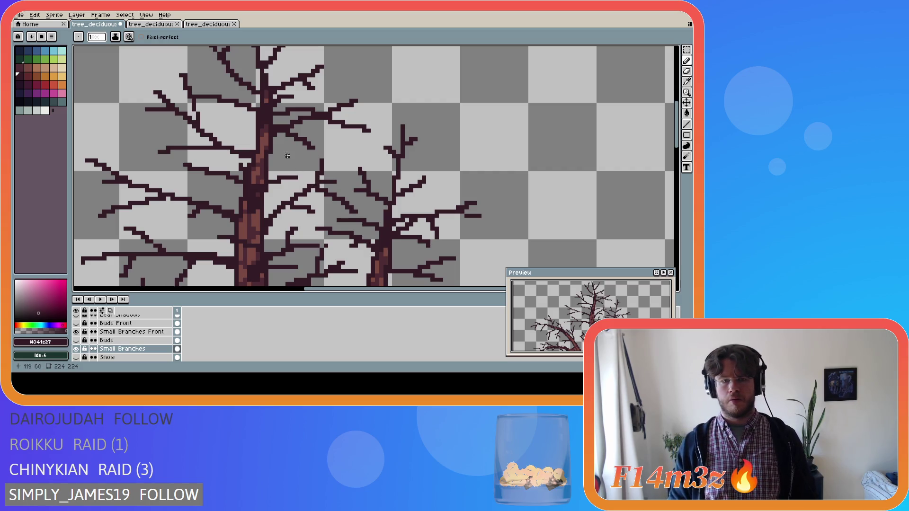
{"action": "key", "text": "b"}
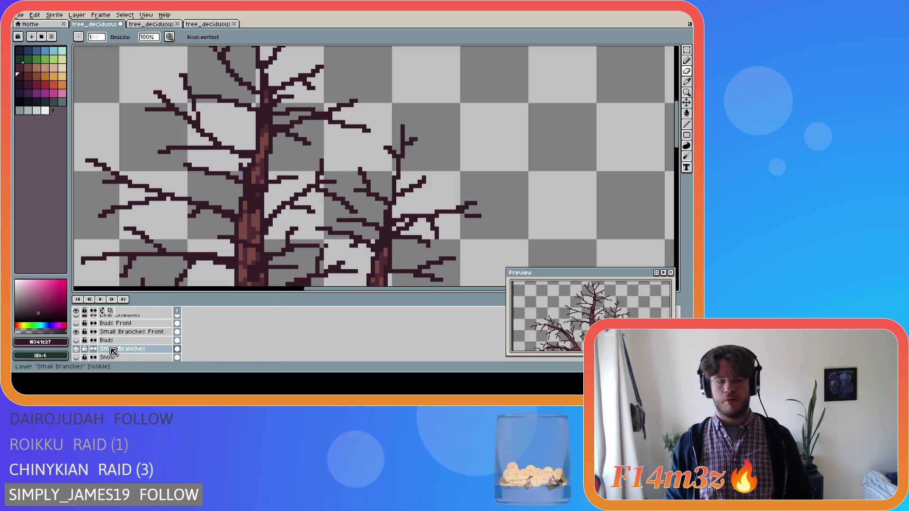
{"action": "left_click", "coordinate": [75, 341]}
{"action": "left_click", "coordinate": [318, 122], "text": "alt"}
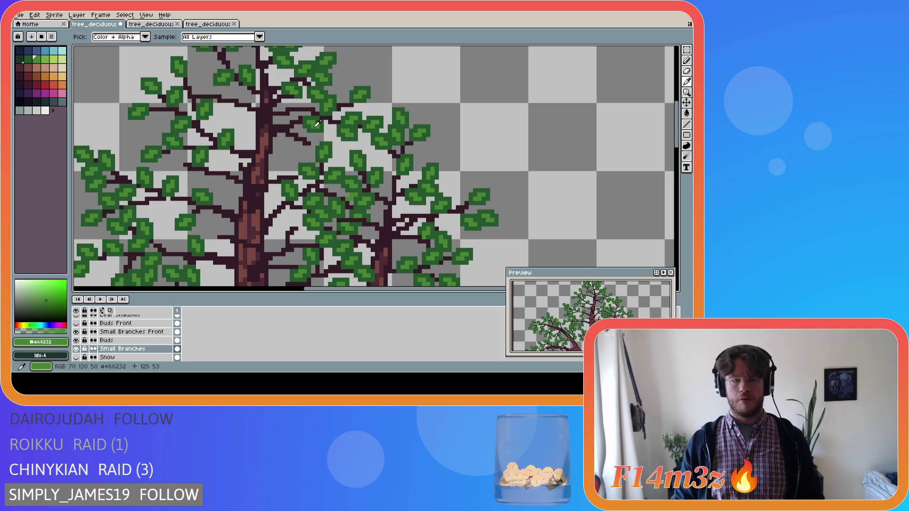
Sample the leaf green and try leaf pixels near the upper trunk, undoing misplaced strokes.
{"action": "left_click", "coordinate": [114, 340]}
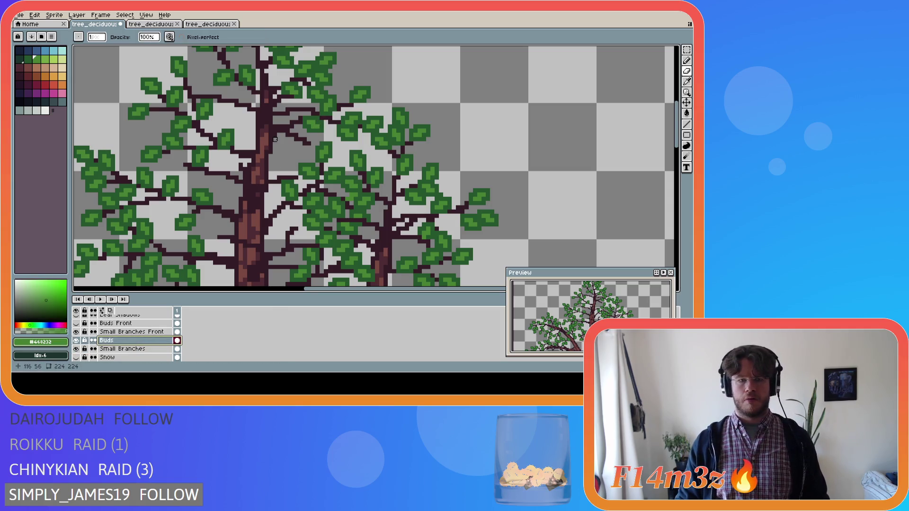
{"action": "key", "text": "b"}
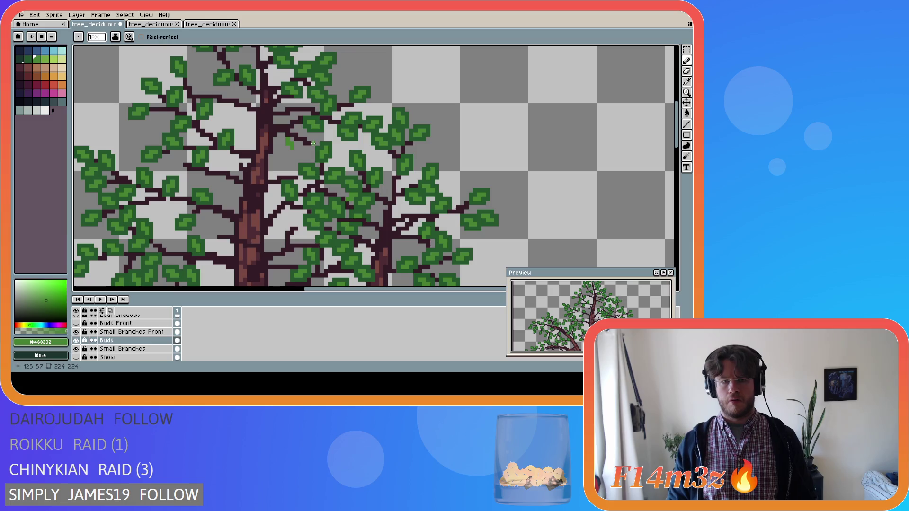
{"action": "left_click_drag", "start_coordinate": [316, 147], "coordinate": [320, 146]}
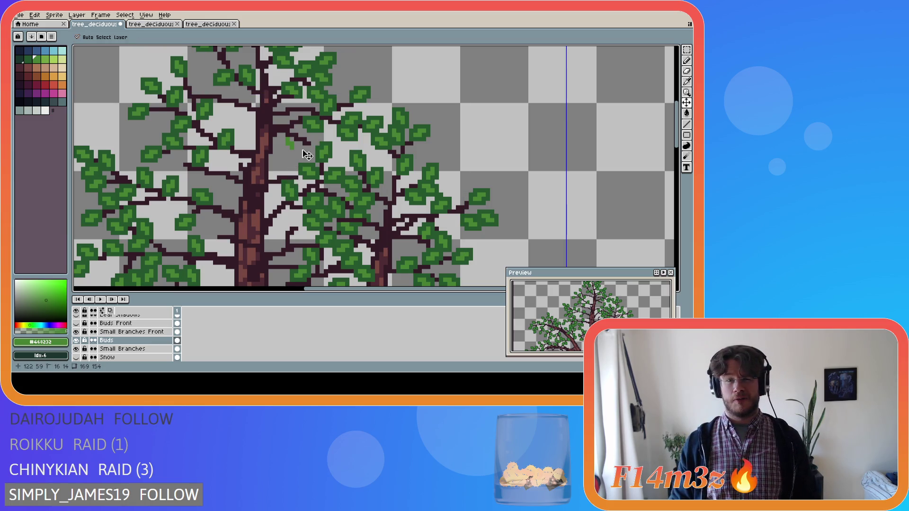
{"action": "key", "text": "e"}
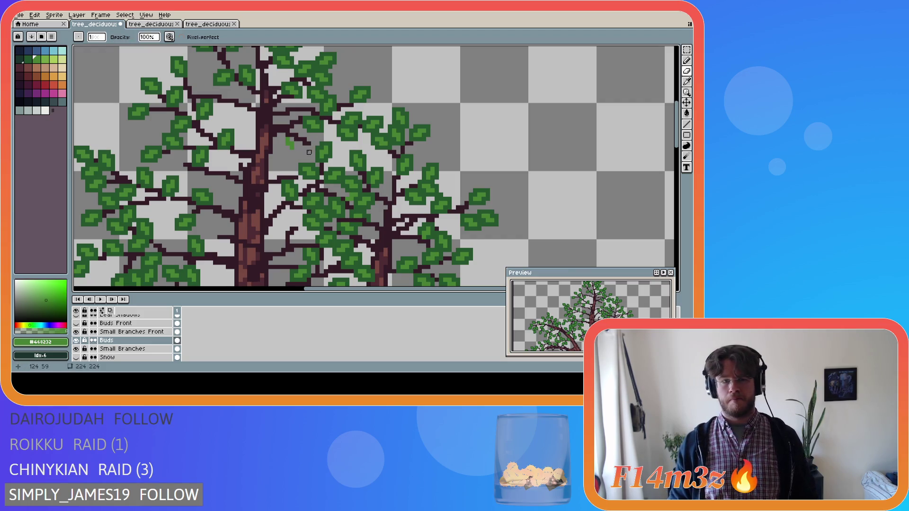
{"action": "left_click", "coordinate": [124, 348]}
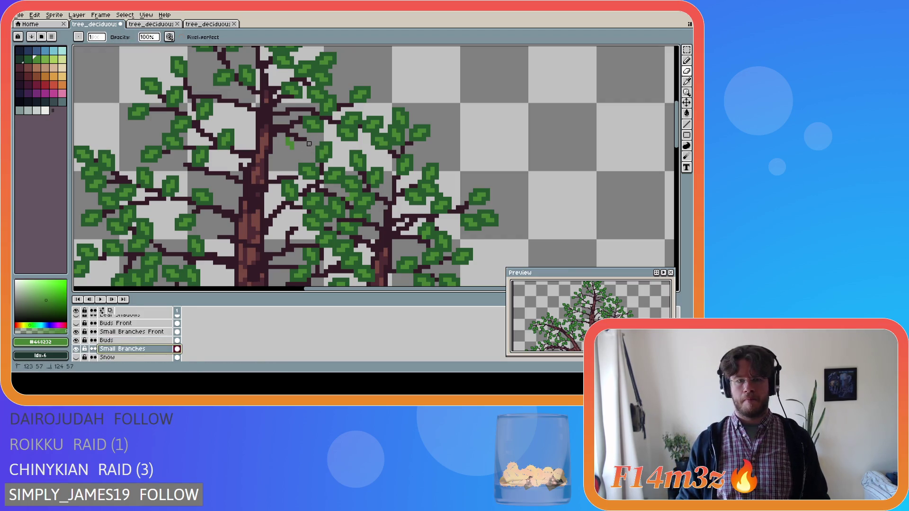
{"action": "left_click", "coordinate": [298, 135], "text": "alt"}
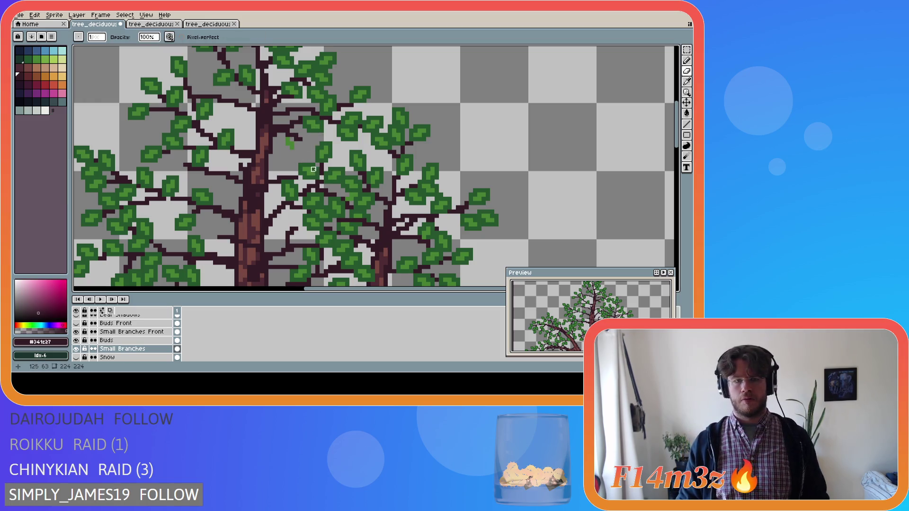
{"action": "left_click", "coordinate": [304, 143], "text": "alt"}
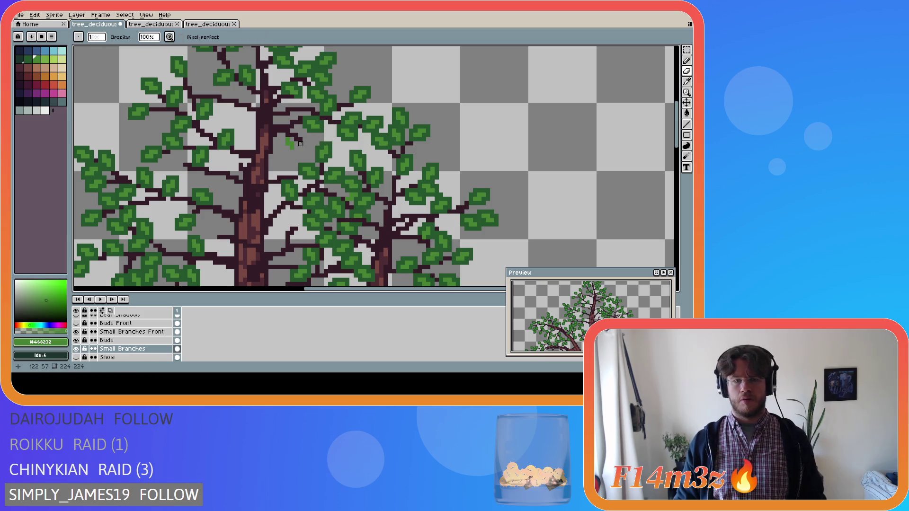
{"action": "left_click", "coordinate": [307, 147], "text": "shift"}
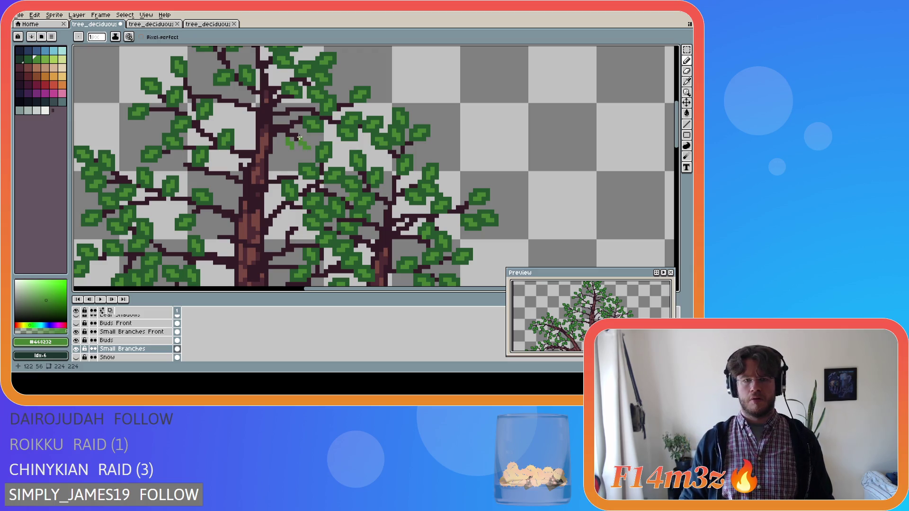
{"action": "left_click", "coordinate": [300, 130], "text": "shift"}
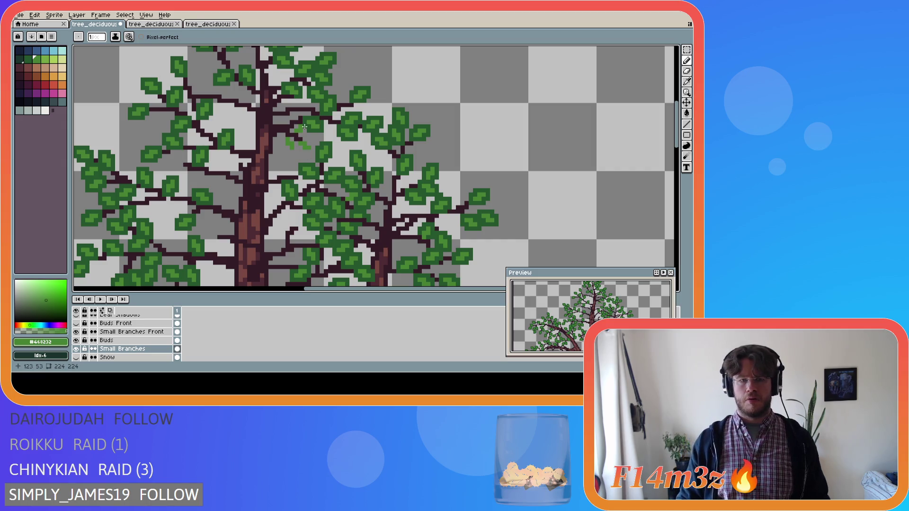
{"action": "key", "text": "ctrl+z"}
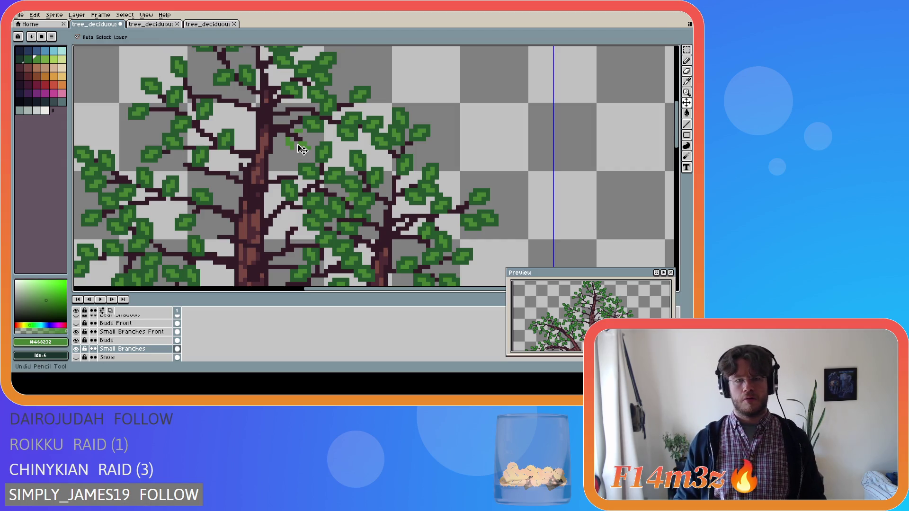
{"action": "left_click", "coordinate": [297, 144]}
{"action": "key", "text": "ctrl+z"}
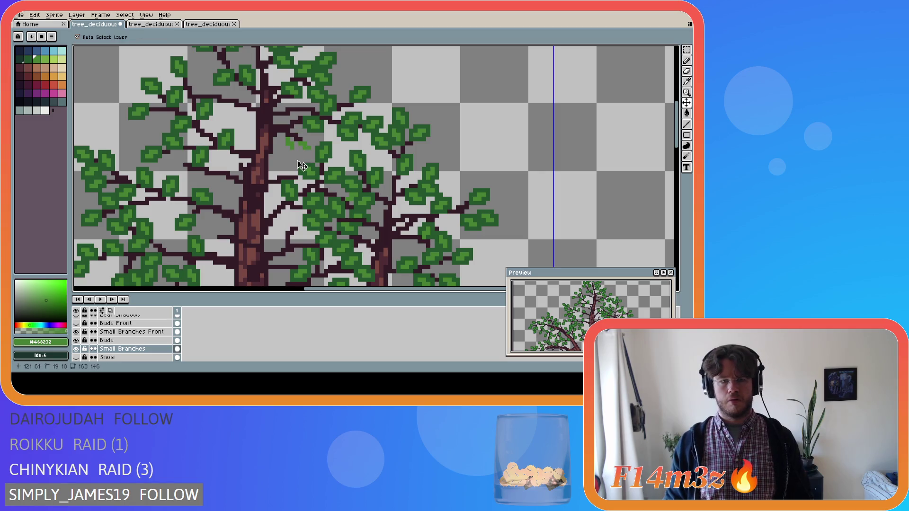
Paint green leaf pixels beside the existing buds on the Buds layer.
{"action": "left_click", "coordinate": [119, 342]}
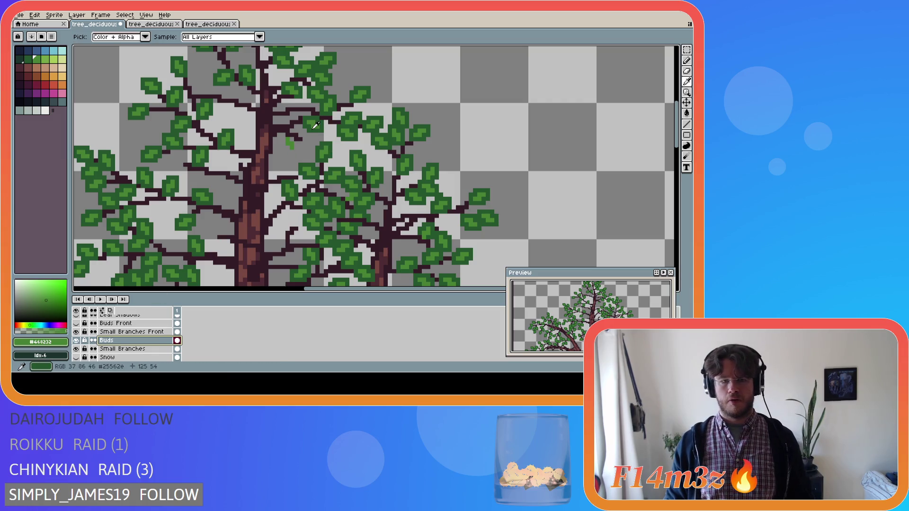
{"action": "left_click_drag", "start_coordinate": [300, 142], "coordinate": [306, 143]}
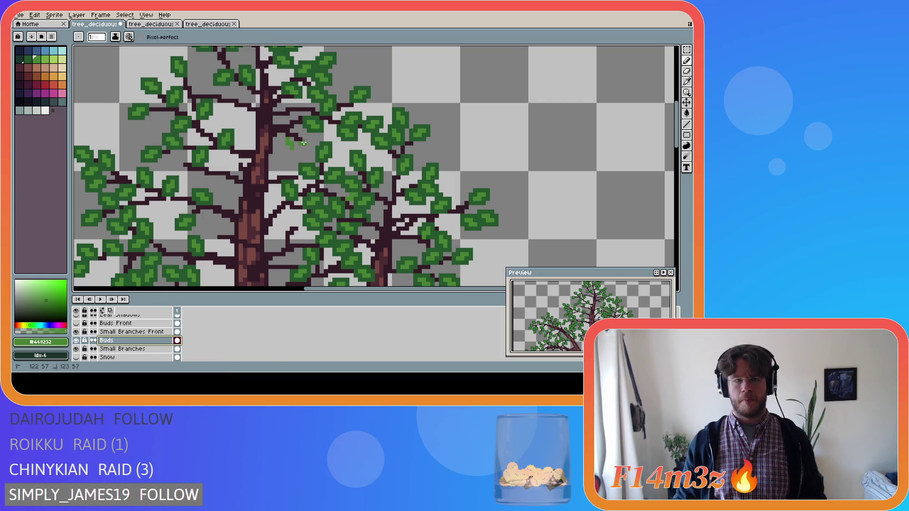
{"action": "left_click", "coordinate": [306, 148]}
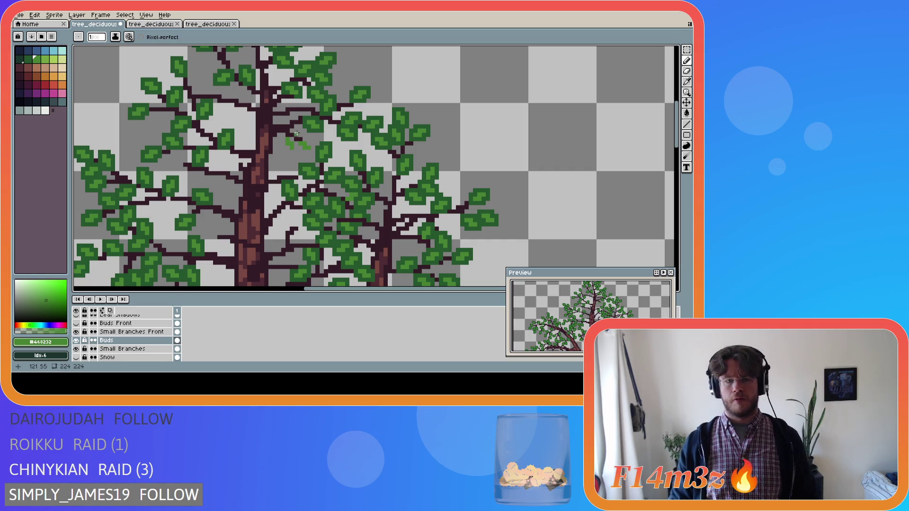
{"action": "left_click", "coordinate": [302, 128]}
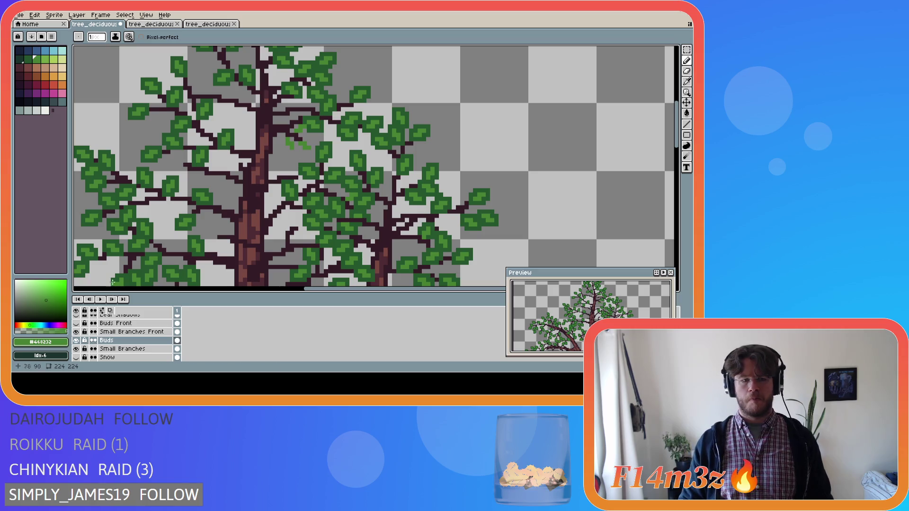
Toggle the Buds Front leaves to compare, leaving them hidden.
{"action": "left_click", "coordinate": [77, 324]}
{"action": "left_click", "coordinate": [76, 323]}
{"action": "left_click", "coordinate": [76, 324]}
{"action": "left_click", "coordinate": [76, 323]}
Paint a dark-green #25542e leaf beside the trunk and save tree_deciduous_small_winter.ase.
{"action": "key", "text": "e"}
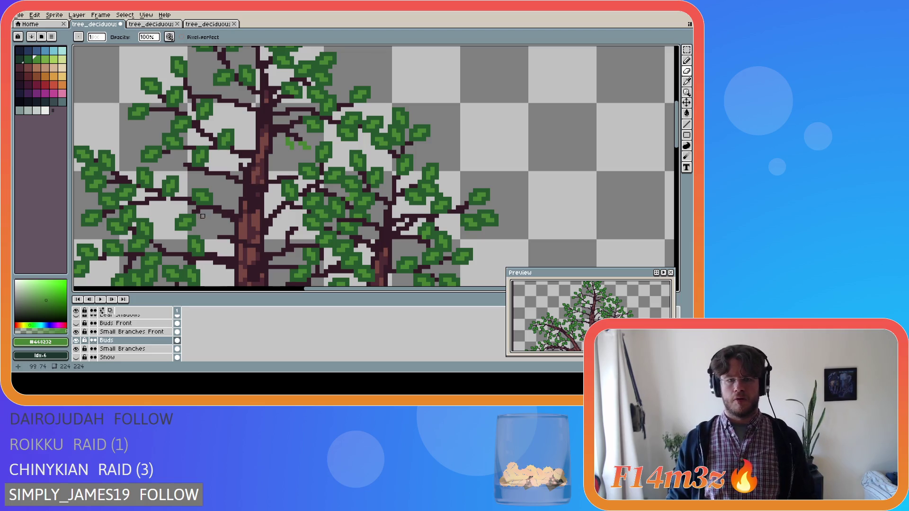
{"action": "left_click", "coordinate": [270, 148], "text": "alt"}
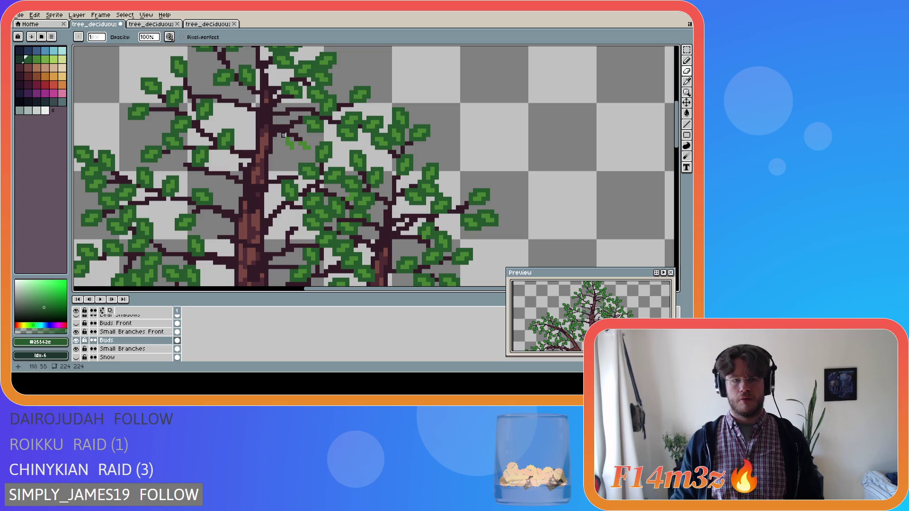
{"action": "key", "text": "b"}
{"action": "mouse_move", "coordinate": [288, 151]}
{"action": "left_mouse_down"}
{"action": "mouse_move", "coordinate": [292, 140]}
{"action": "mouse_move", "coordinate": [306, 151]}
{"action": "left_mouse_up"}
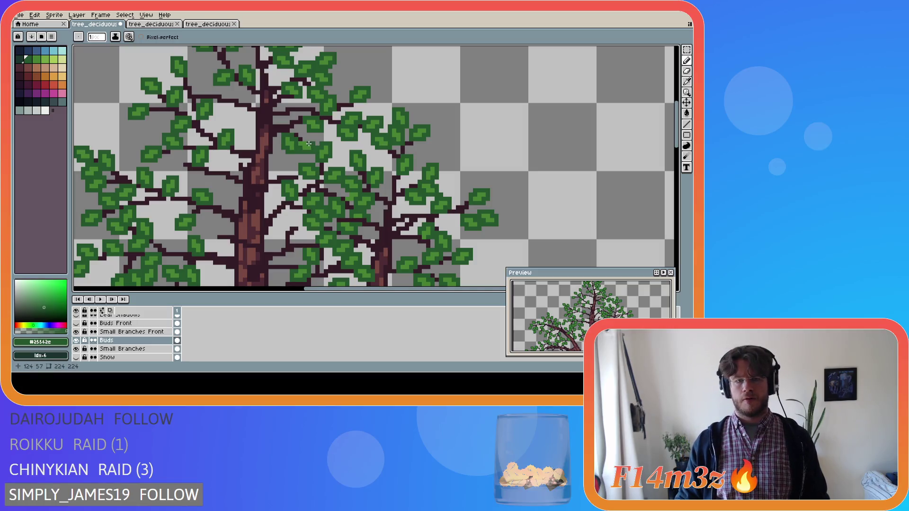
{"action": "key", "text": "ctrl+s"}
{"action": "scroll", "coordinate": [276, 191], "scroll_direction": "down", "scroll_amount": 2}
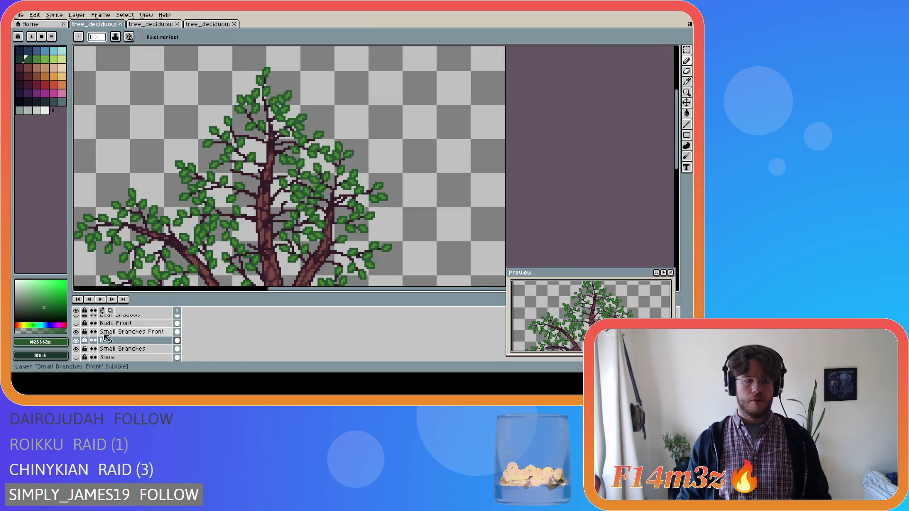
{"action": "left_click", "coordinate": [76, 324]}
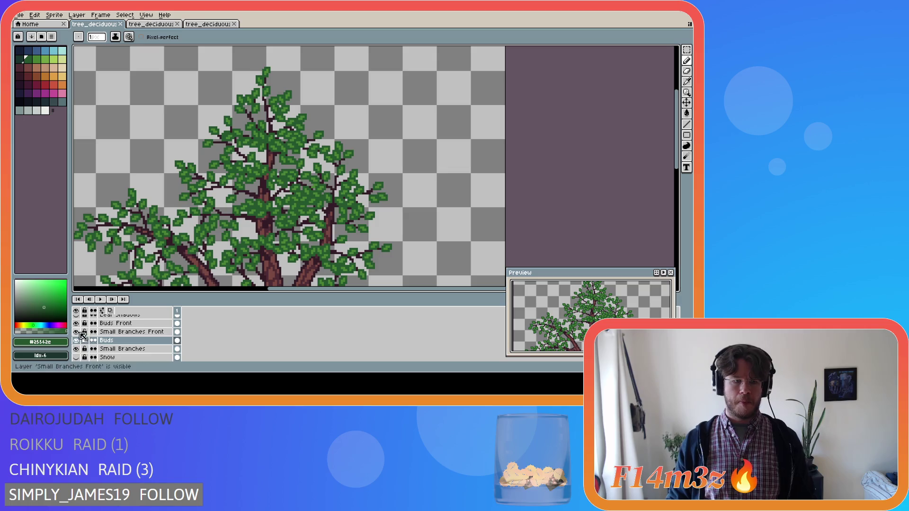
{"action": "scroll", "coordinate": [77, 343], "scroll_direction": "up", "scroll_amount": 1}
{"action": "scroll", "coordinate": [76, 351], "scroll_direction": "down", "scroll_amount": 1}
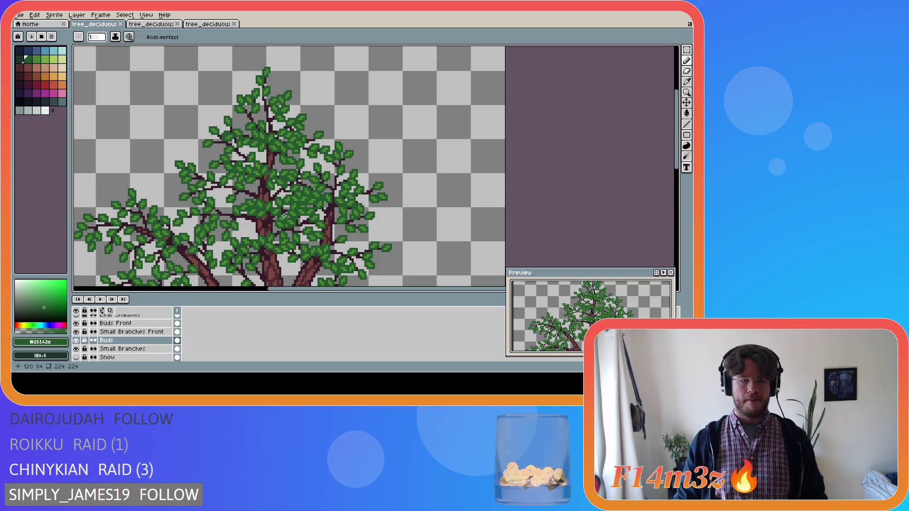
{"action": "scroll", "coordinate": [215, 201], "scroll_direction": "down", "scroll_amount": 1}
{"action": "scroll", "coordinate": [215, 200], "scroll_direction": "down", "scroll_amount": 2}
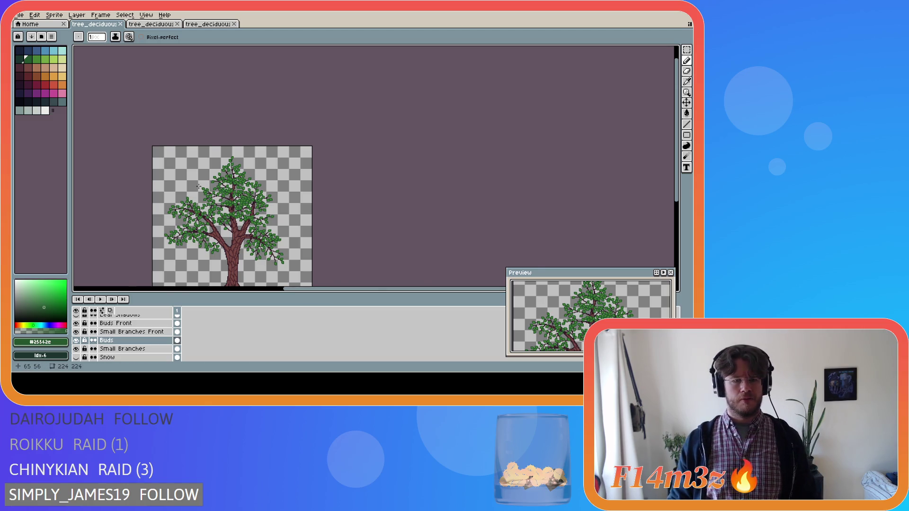
{"action": "scroll", "coordinate": [199, 187], "scroll_direction": "up", "scroll_amount": 2}
{"action": "scroll", "coordinate": [199, 208], "scroll_direction": "down", "scroll_amount": 1}
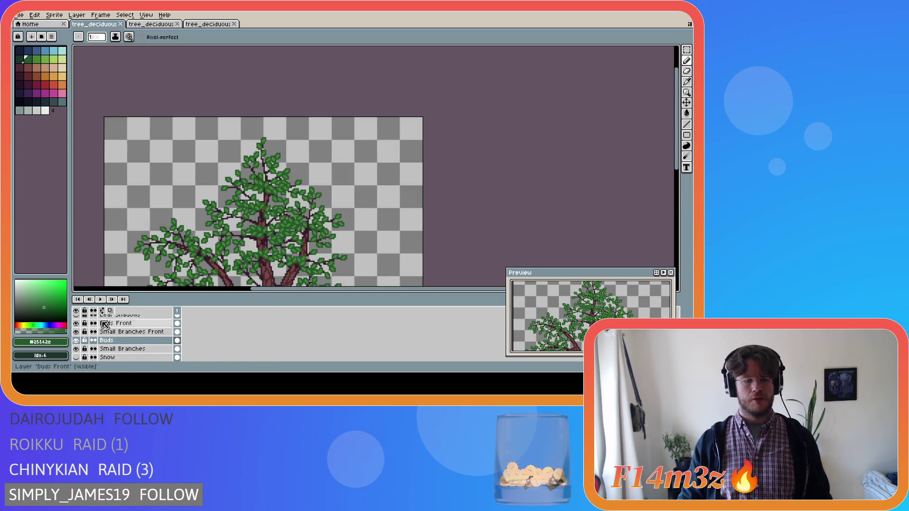
{"action": "left_click", "coordinate": [76, 341]}
{"action": "left_click", "coordinate": [76, 323]}
{"action": "scroll", "coordinate": [178, 215], "scroll_direction": "down", "scroll_amount": 1}
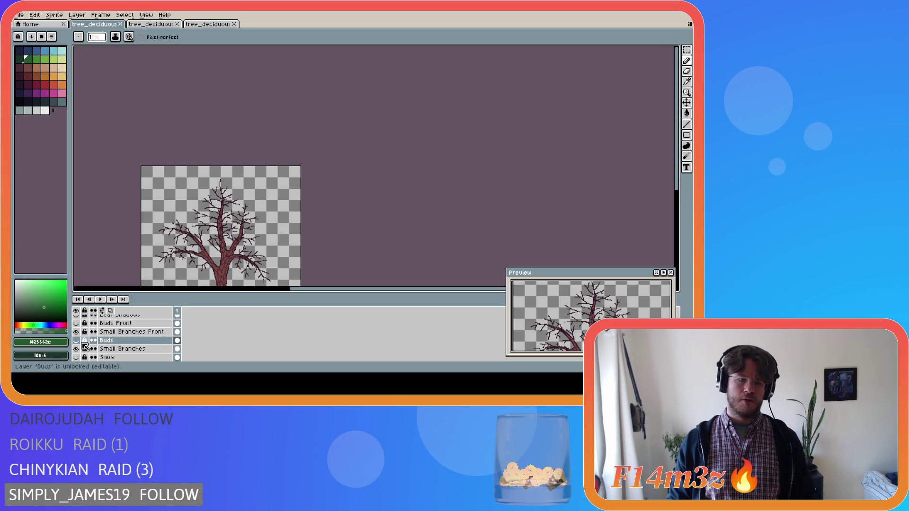
{"action": "left_click", "coordinate": [76, 340]}
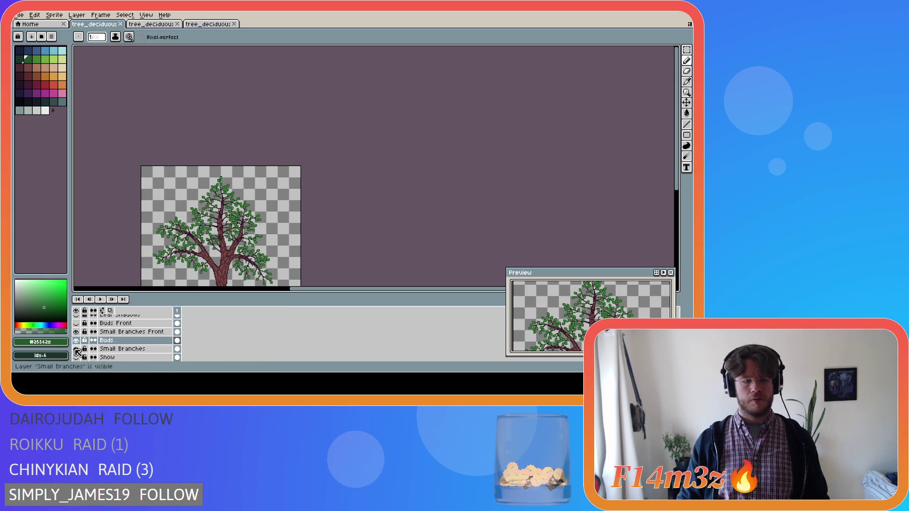
{"action": "left_click", "coordinate": [76, 341]}
{"action": "left_click", "coordinate": [76, 340]}
{"action": "scroll", "coordinate": [277, 230], "scroll_direction": "up", "scroll_amount": 5}
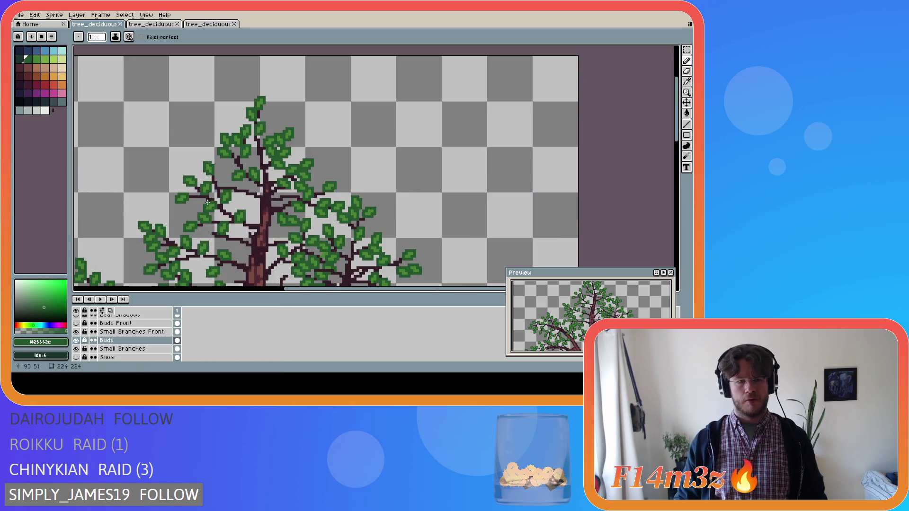
Select a small patch of buds near the trunk and commit the selection.
{"action": "scroll", "coordinate": [277, 230], "scroll_direction": "up", "scroll_amount": 1}
{"action": "key", "text": "v"}
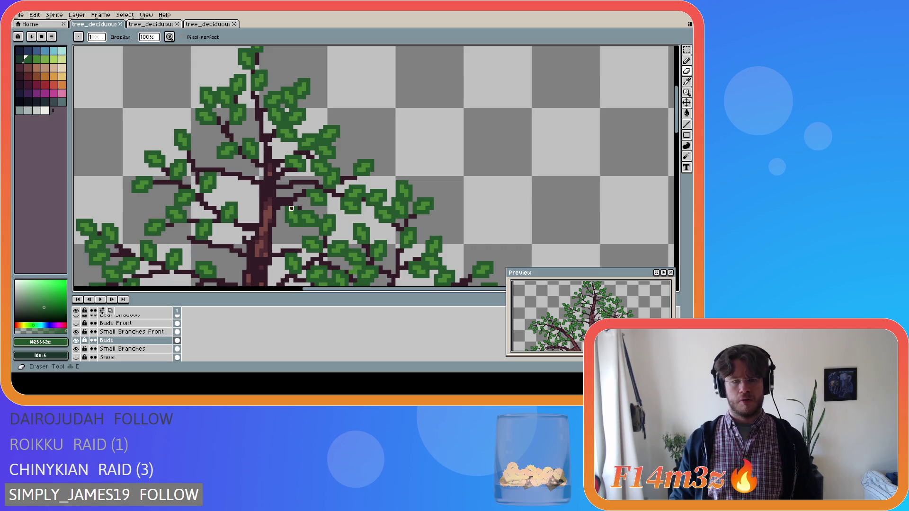
{"action": "key", "text": "b"}
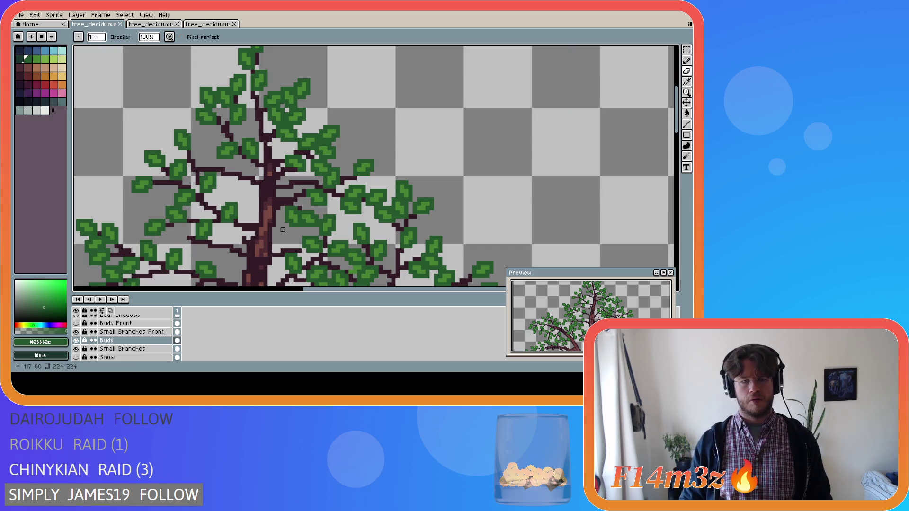
{"action": "key", "text": "m"}
{"action": "mouse_move", "coordinate": [279, 205]}
{"action": "left_mouse_down"}
{"action": "mouse_move", "coordinate": [304, 237]}
{"action": "mouse_move", "coordinate": [284, 211]}
{"action": "mouse_move", "coordinate": [311, 209]}
{"action": "left_mouse_up"}
{"action": "key", "text": "Return"}
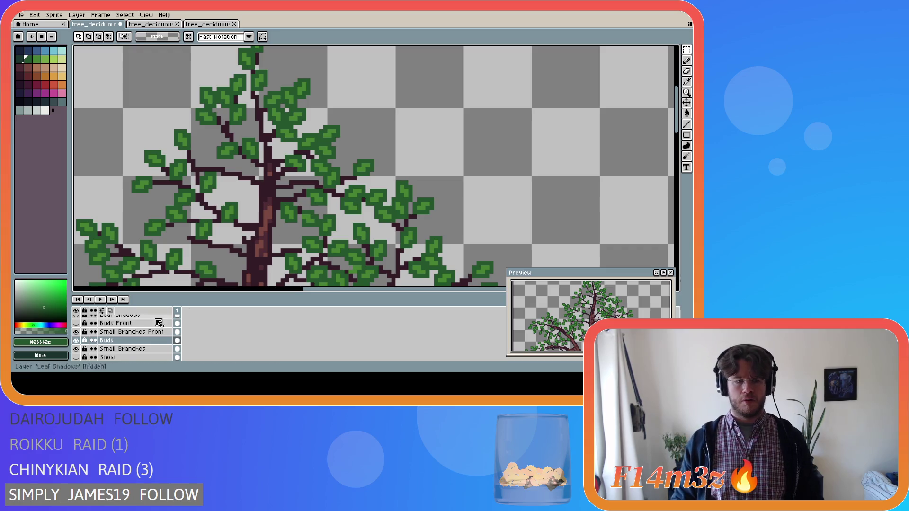
Toggle the Buds layer to compare, leave it shown, and return to the Pencil.
{"action": "left_click", "coordinate": [76, 340]}
{"action": "left_click", "coordinate": [77, 340]}
{"action": "left_click", "coordinate": [77, 340]}
{"action": "left_click", "coordinate": [76, 341]}
{"action": "left_click", "coordinate": [76, 341]}
{"action": "left_click", "coordinate": [77, 341]}
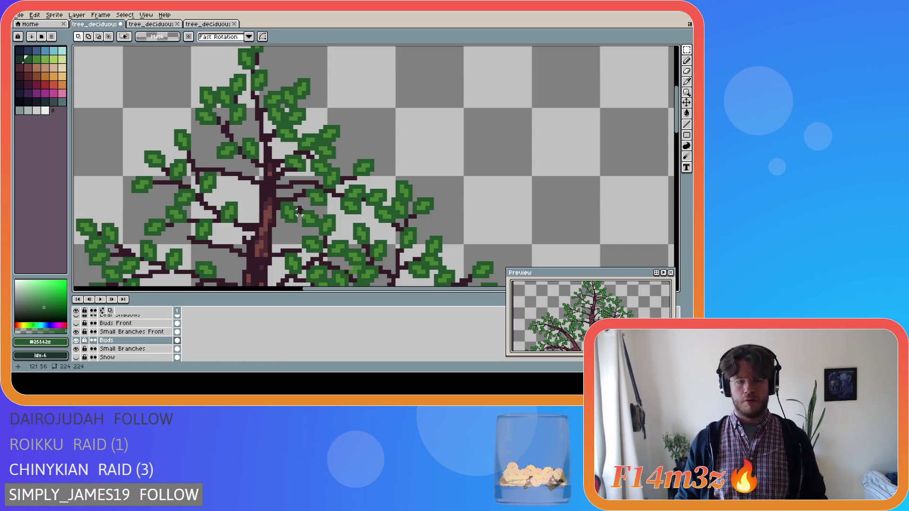
{"action": "key", "text": "b"}
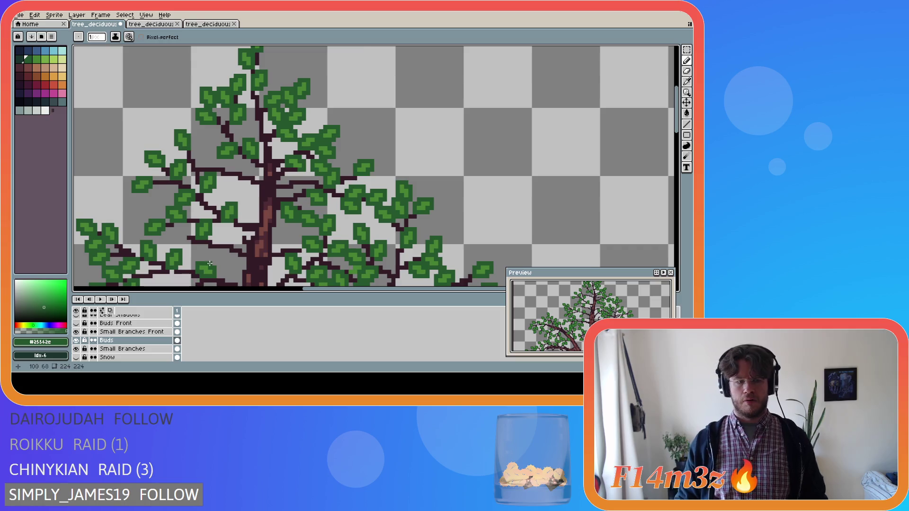
{"action": "scroll", "coordinate": [210, 263], "scroll_direction": "down", "scroll_amount": 2}
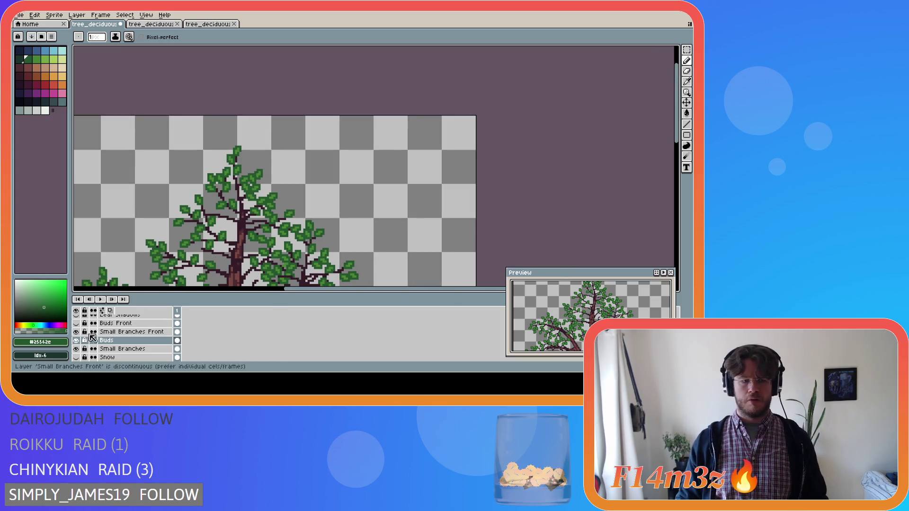
Toggle the Buds Front leaves to compare, leaving them on, and recentre the zoomed-out sprite.
{"action": "left_click", "coordinate": [76, 324]}
{"action": "left_click", "coordinate": [77, 323]}
{"action": "left_click", "coordinate": [76, 324]}
{"action": "left_click", "coordinate": [77, 323]}
{"action": "left_click", "coordinate": [76, 323]}
{"action": "scroll", "coordinate": [134, 240], "scroll_direction": "down", "scroll_amount": 3}
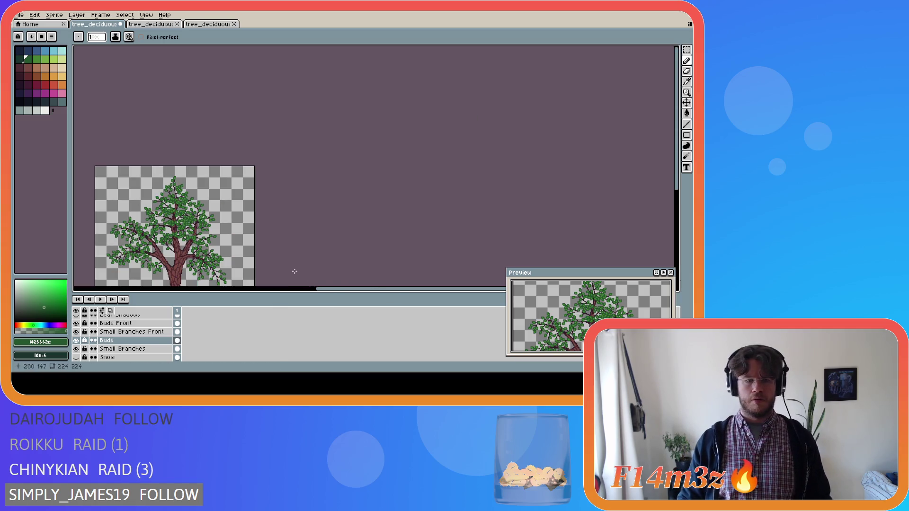
{"action": "left_click_drag", "start_coordinate": [344, 289], "coordinate": [290, 292]}
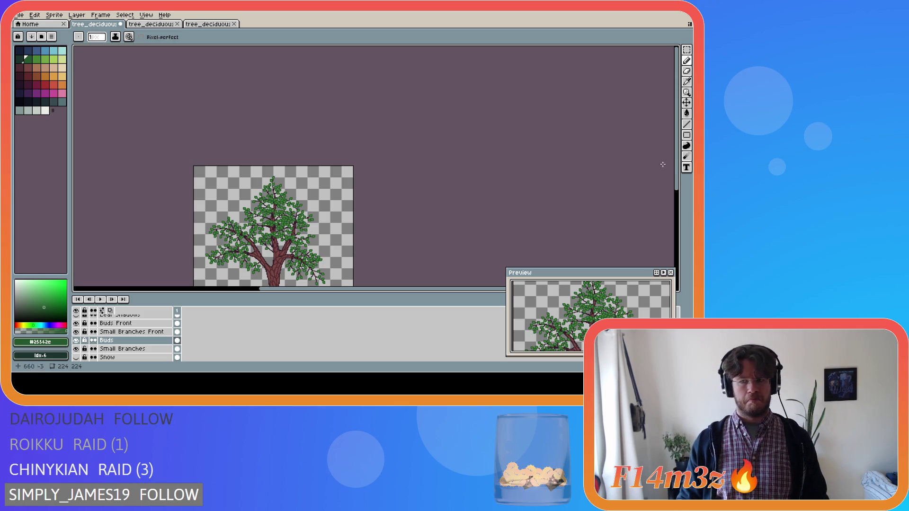
{"action": "left_click_drag", "start_coordinate": [676, 118], "coordinate": [676, 153]}
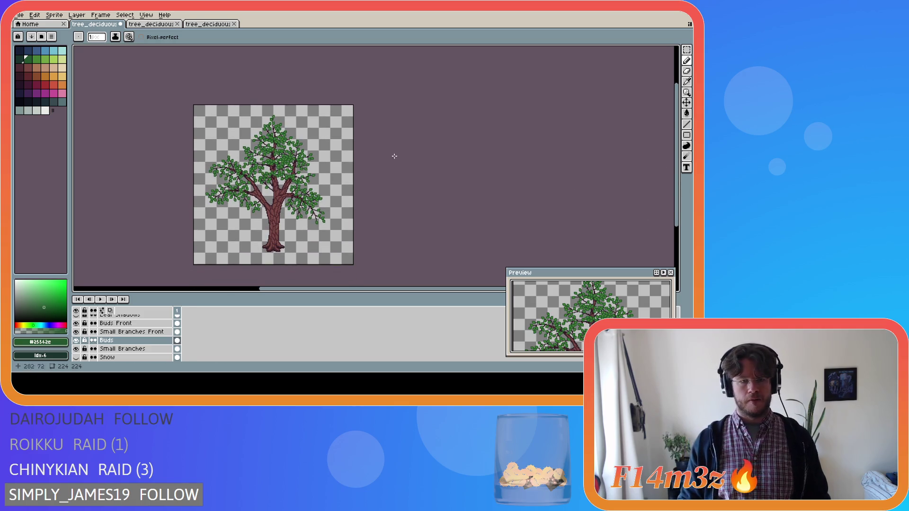
Save the leafy tree as tree_deciduous_small_winter.ase.
{"action": "key", "text": "ctrl+s"}
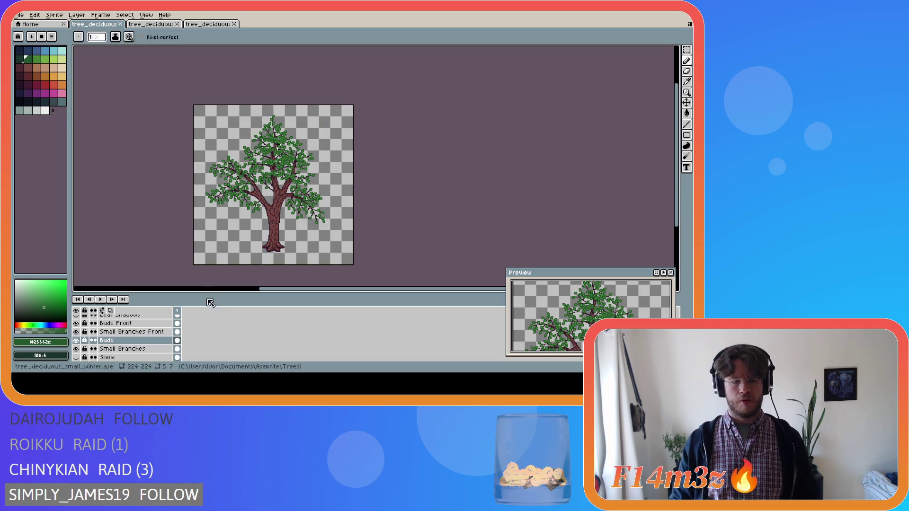
{"action": "key", "text": "m"}
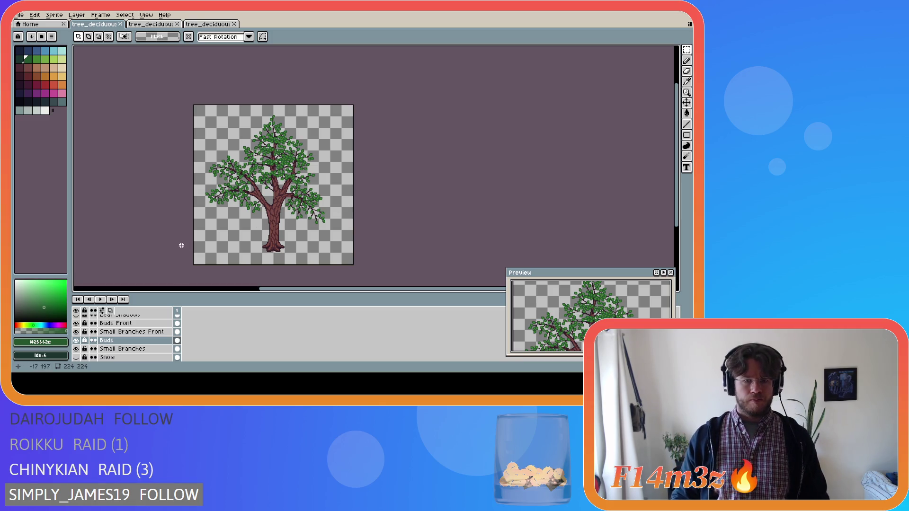
{"action": "key", "text": "ctrl+s"}
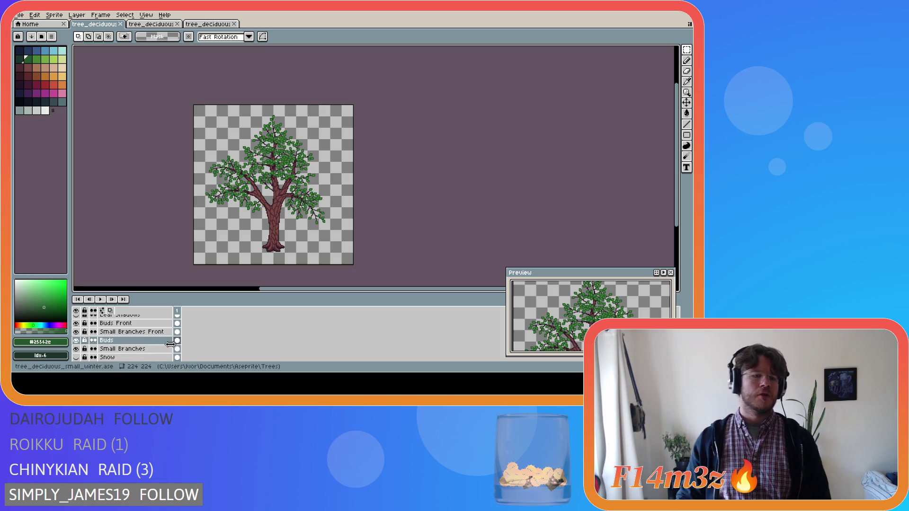
Hide the Buds and Buds Front layers so only the bare branches and twigs remain.
{"action": "scroll", "coordinate": [181, 348], "scroll_direction": "up", "scroll_amount": 1}
{"action": "scroll", "coordinate": [180, 349], "scroll_direction": "up", "scroll_amount": 1}
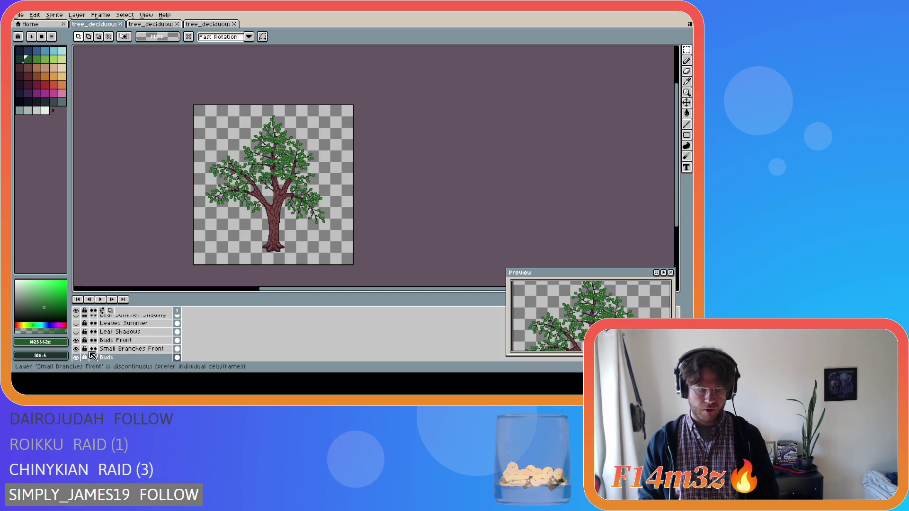
{"action": "scroll", "coordinate": [87, 350], "scroll_direction": "down", "scroll_amount": 1}
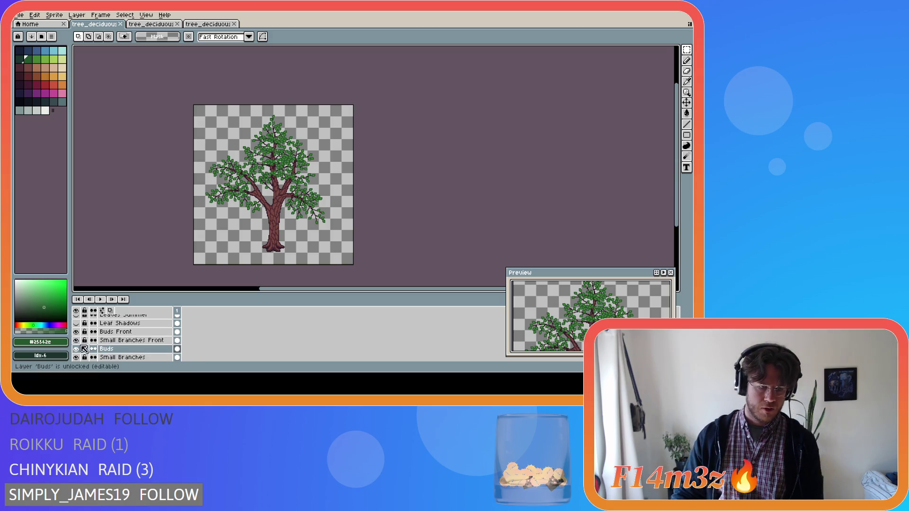
{"action": "left_click", "coordinate": [77, 350]}
{"action": "left_click", "coordinate": [76, 332]}
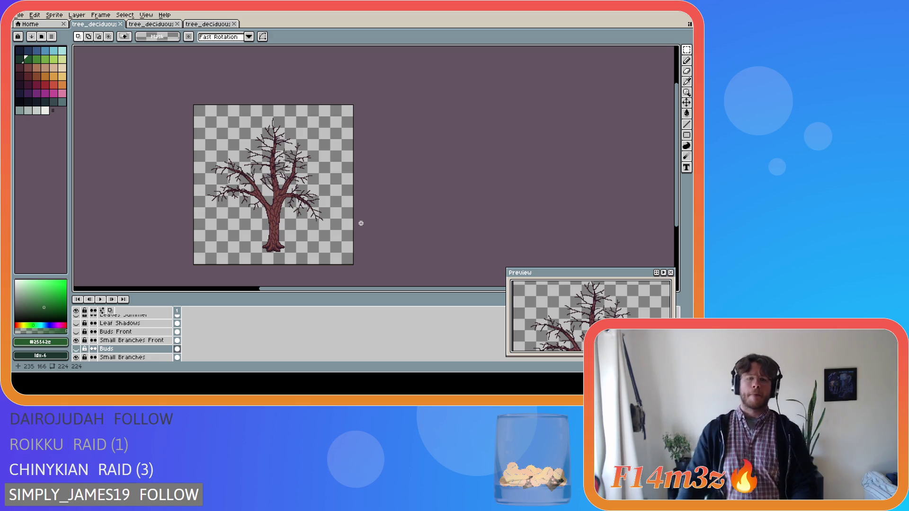
{"action": "left_click", "coordinate": [19, 15]}
Export the bare tree as tree_deciduous_small_winter.png into the Final folder.
{"action": "mouse_move", "coordinate": [57, 86]}
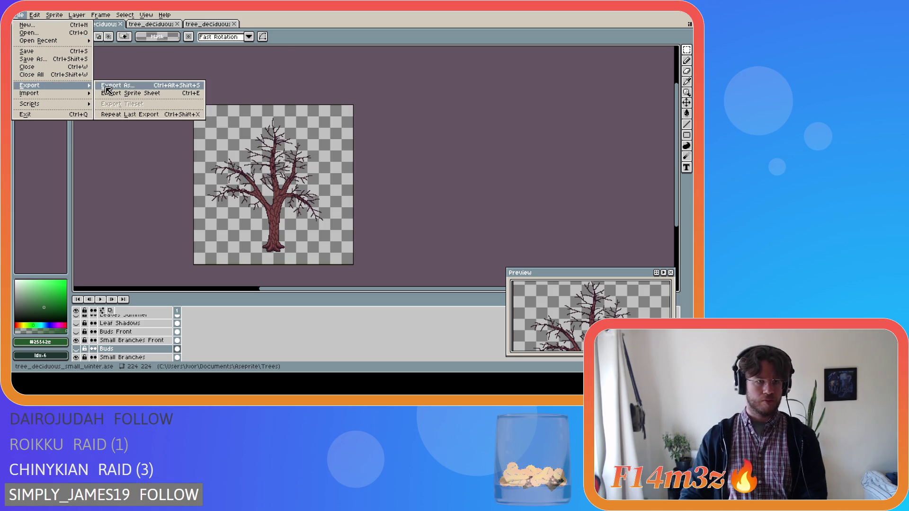
{"action": "left_click", "coordinate": [106, 85]}
{"action": "left_click", "coordinate": [282, 67]}
{"action": "left_click", "coordinate": [282, 67]}
{"action": "left_click", "coordinate": [282, 67]}
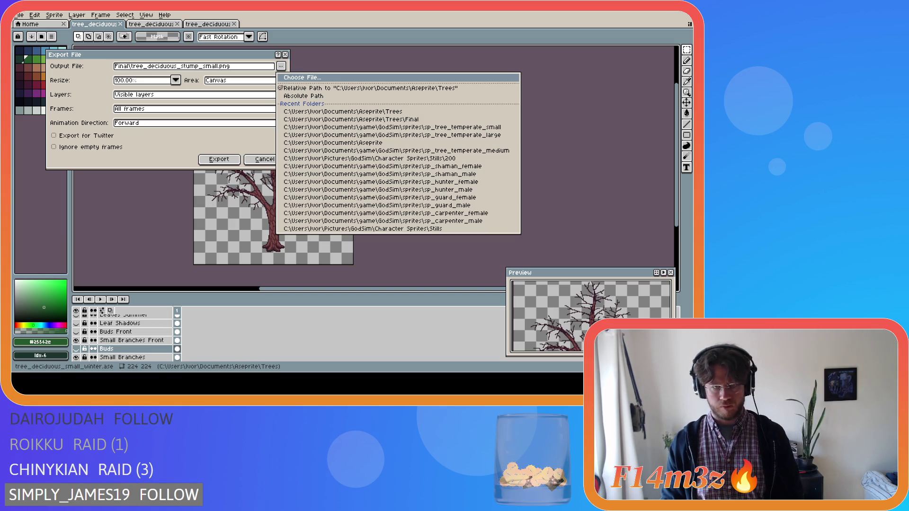
{"action": "left_click", "coordinate": [290, 241]}
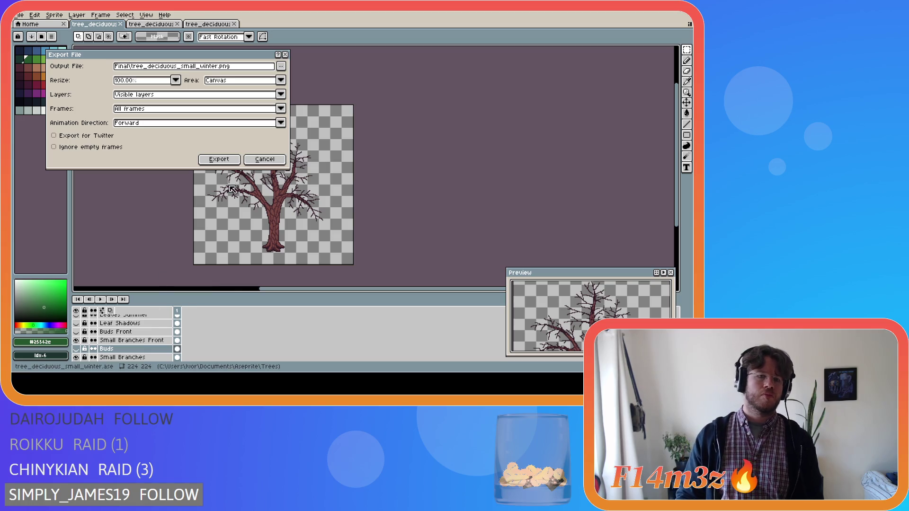
{"action": "left_click", "coordinate": [219, 159]}
Show the Snow layer on the bare tree.
{"action": "scroll", "coordinate": [135, 348], "scroll_direction": "up", "scroll_amount": 5}
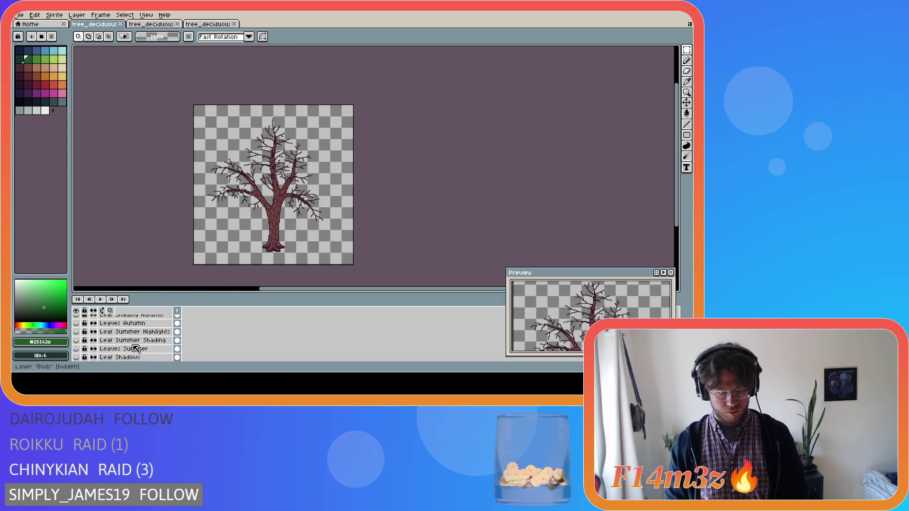
{"action": "scroll", "coordinate": [140, 347], "scroll_direction": "down", "scroll_amount": 5}
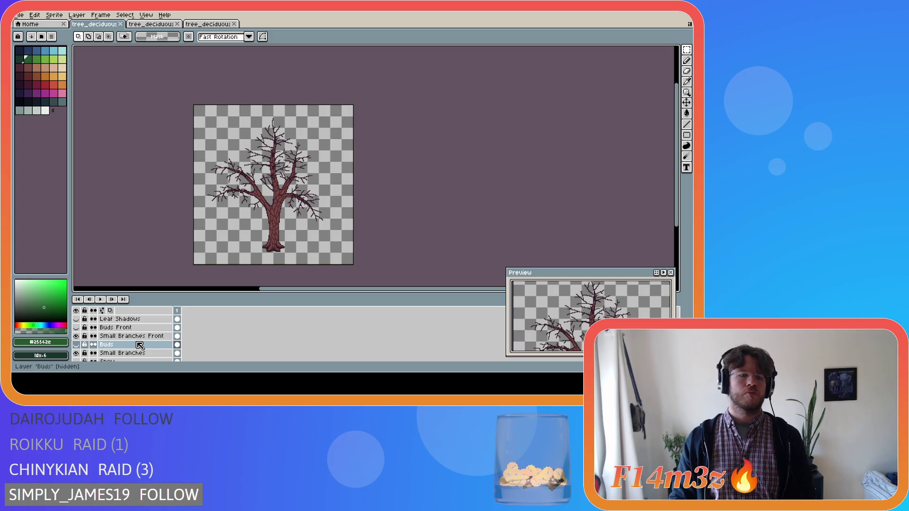
{"action": "scroll", "coordinate": [139, 343], "scroll_direction": "down", "scroll_amount": 1}
{"action": "left_click", "coordinate": [75, 345]}
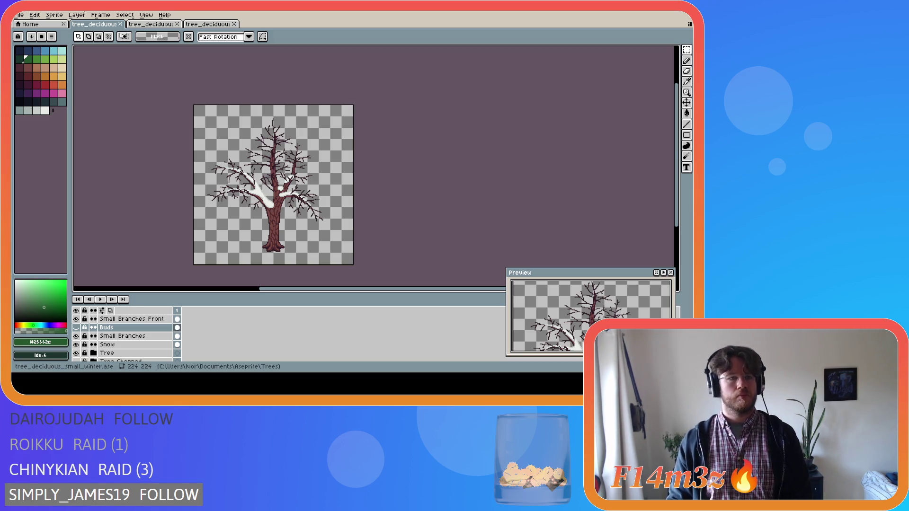
Export the snowy tree as Final\tree_deciduous_small_winter_snow.png.
{"action": "left_click", "coordinate": [19, 15]}
{"action": "mouse_move", "coordinate": [59, 86]}
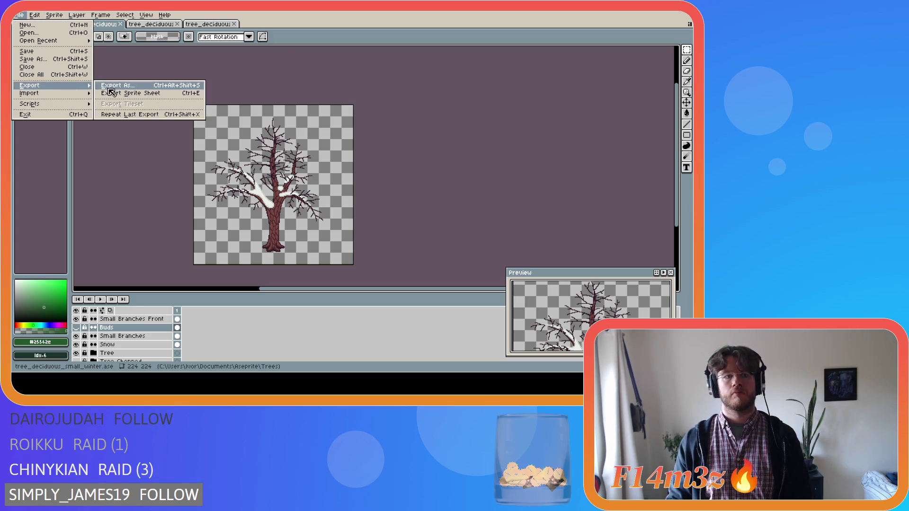
{"action": "left_click", "coordinate": [111, 86]}
{"action": "left_click", "coordinate": [281, 66]}
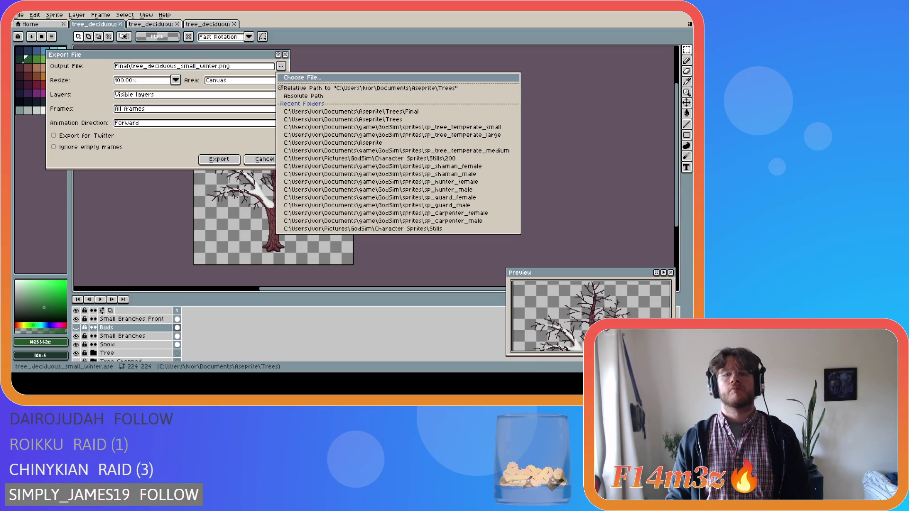
{"action": "left_click", "coordinate": [368, 195]}
{"action": "left_click", "coordinate": [219, 159]}
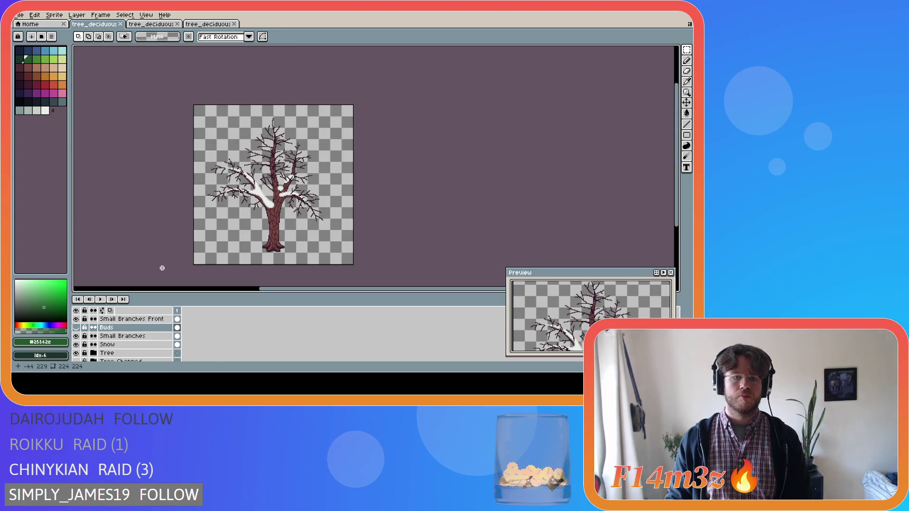
{"action": "scroll", "coordinate": [145, 337], "scroll_direction": "down", "scroll_amount": 1}
{"action": "scroll", "coordinate": [144, 337], "scroll_direction": "down", "scroll_amount": 1}
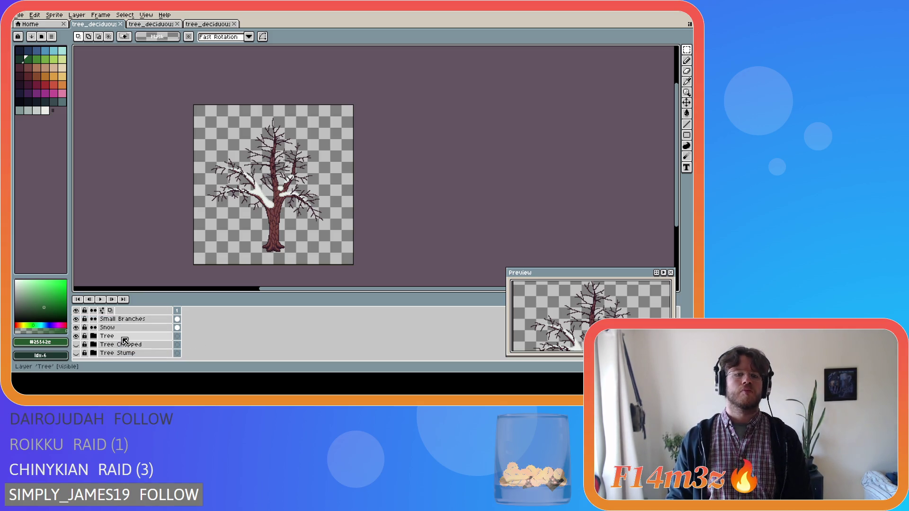
Hide the Snow layer and show the Buds and Buds Front leaves.
{"action": "scroll", "coordinate": [128, 341], "scroll_direction": "up", "scroll_amount": 2}
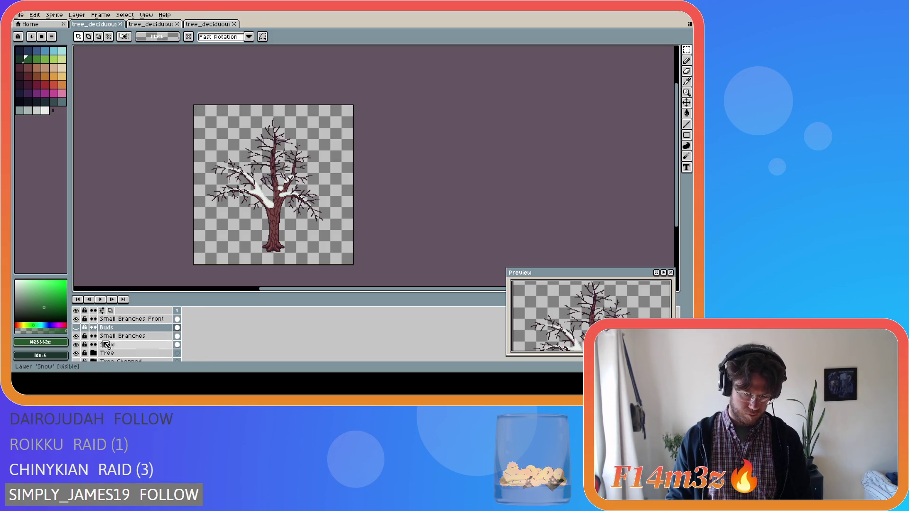
{"action": "left_click", "coordinate": [80, 345]}
{"action": "left_click", "coordinate": [80, 327]}
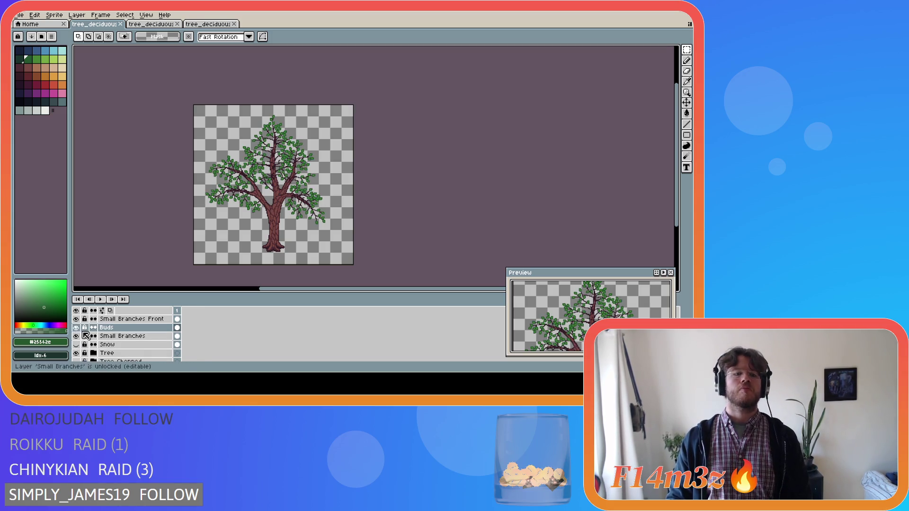
{"action": "scroll", "coordinate": [81, 328], "scroll_direction": "up", "scroll_amount": 2}
{"action": "left_click", "coordinate": [76, 328]}
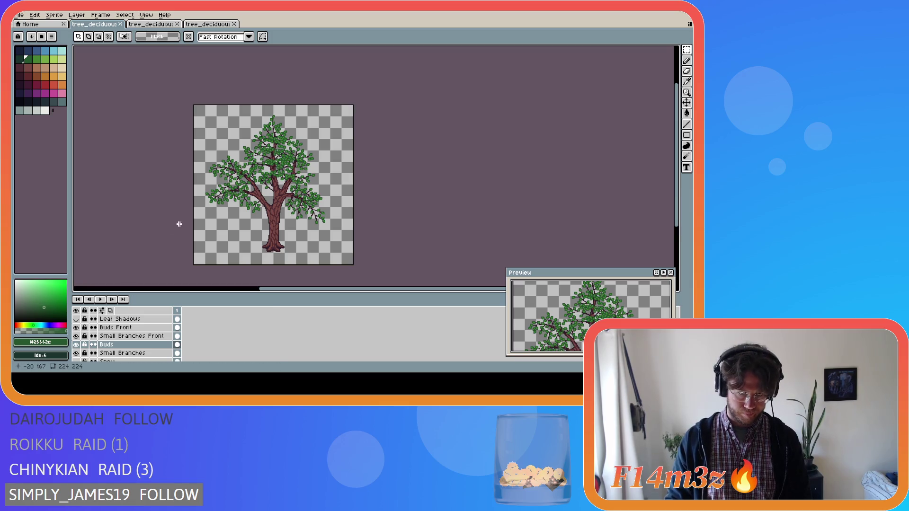
Export the leafy tree as Final\tree_deciduous_small_spring.png.
{"action": "left_click", "coordinate": [16, 18]}
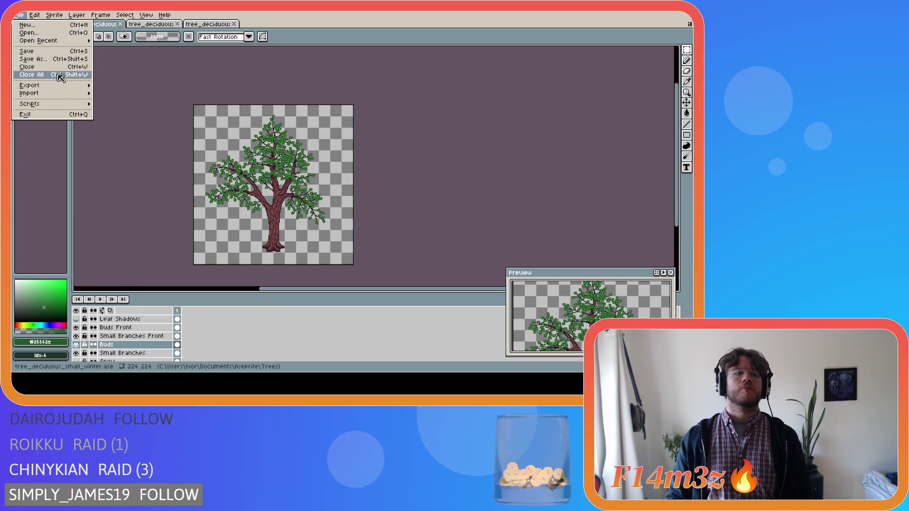
{"action": "mouse_move", "coordinate": [64, 88]}
{"action": "left_click", "coordinate": [124, 91]}
{"action": "left_click", "coordinate": [281, 65]}
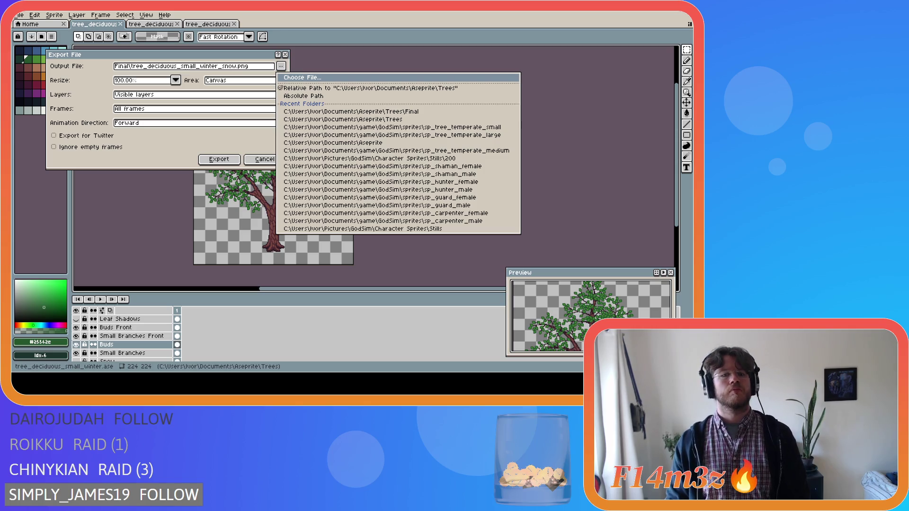
{"action": "key", "text": "Escape"}
{"action": "left_click", "coordinate": [219, 159]}
{"action": "scroll", "coordinate": [135, 326], "scroll_direction": "down", "scroll_amount": 3}
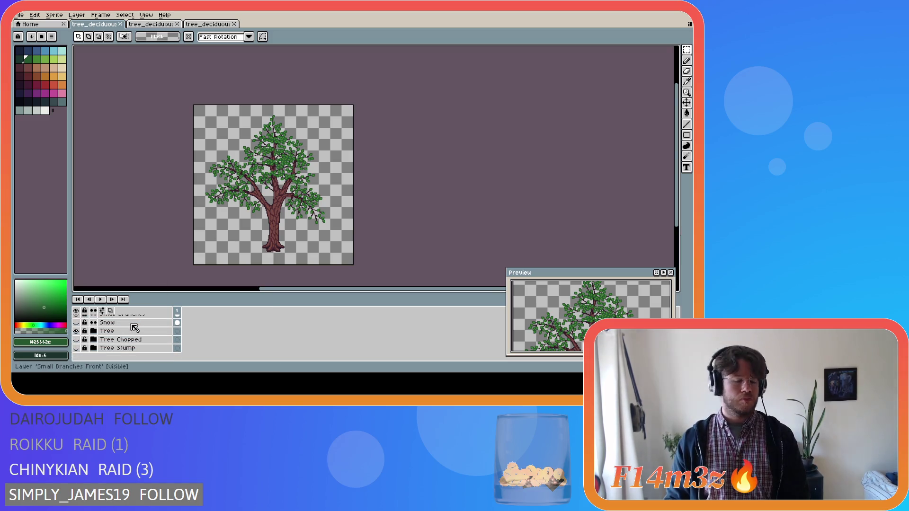
Hide the full Tree group and show the Tree Chopped layer.
{"action": "left_click", "coordinate": [76, 330]}
{"action": "left_click", "coordinate": [76, 339]}
{"action": "left_click", "coordinate": [76, 340]}
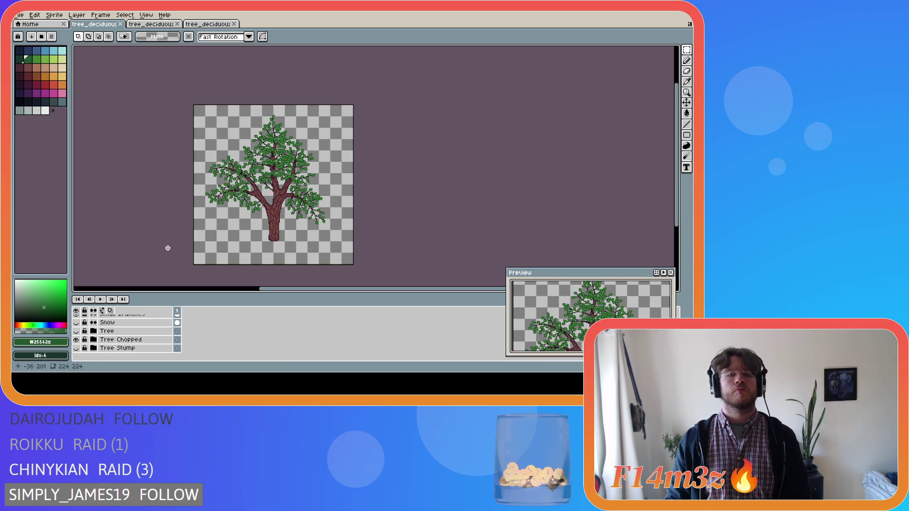
Export the chopped tree as tree_deciduous_small_spring_chopped.png.
{"action": "left_click", "coordinate": [18, 15]}
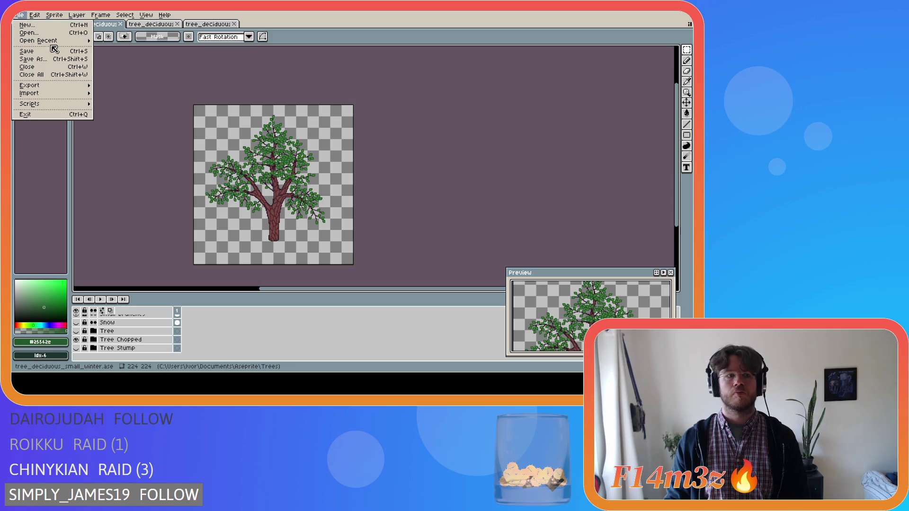
{"action": "mouse_move", "coordinate": [57, 86]}
{"action": "left_click", "coordinate": [113, 86]}
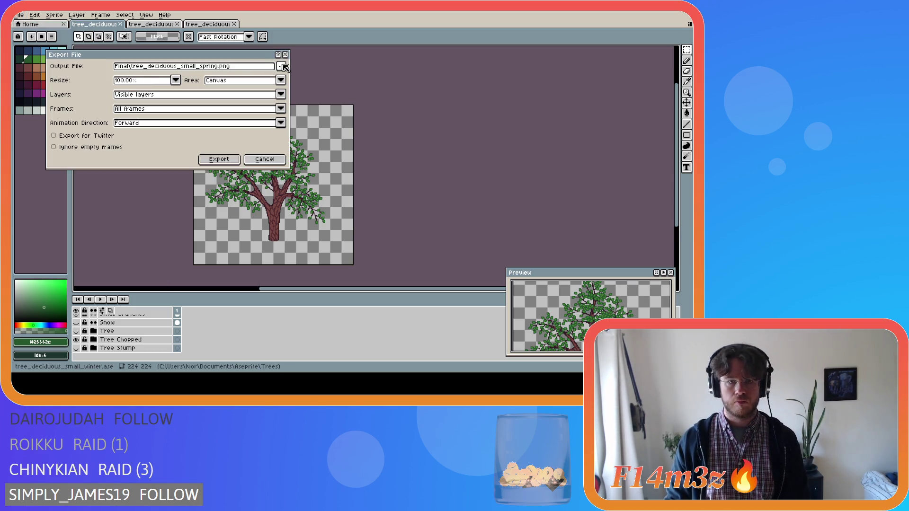
{"action": "left_click", "coordinate": [281, 66]}
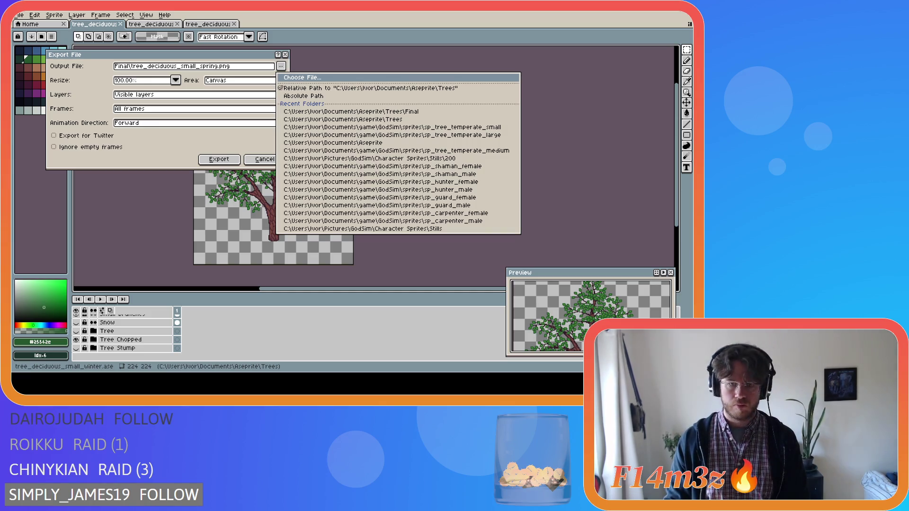
{"action": "key", "text": "Escape"}
{"action": "type", "text": "_chopped"}
{"action": "left_click", "coordinate": [218, 160]}
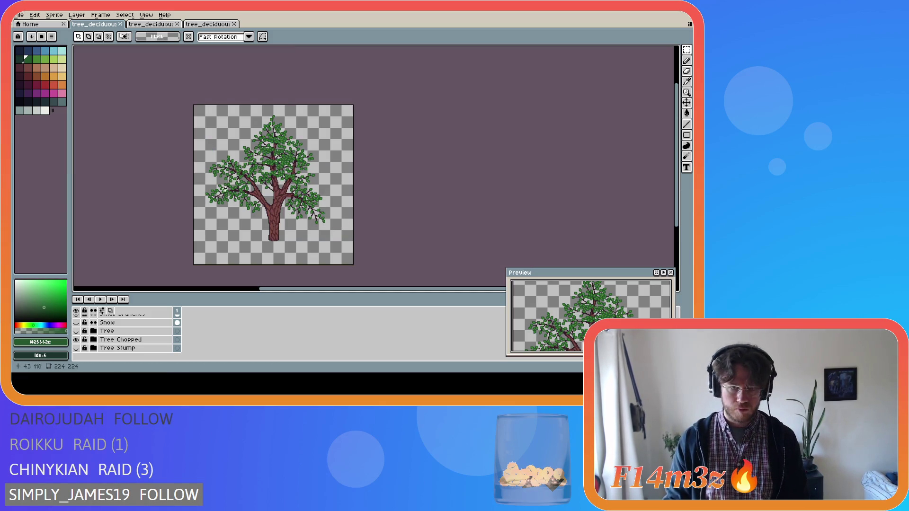
Hide the Buds and Buds Front leaf layers so the chopped tree is bare.
{"action": "left_click", "coordinate": [76, 341]}
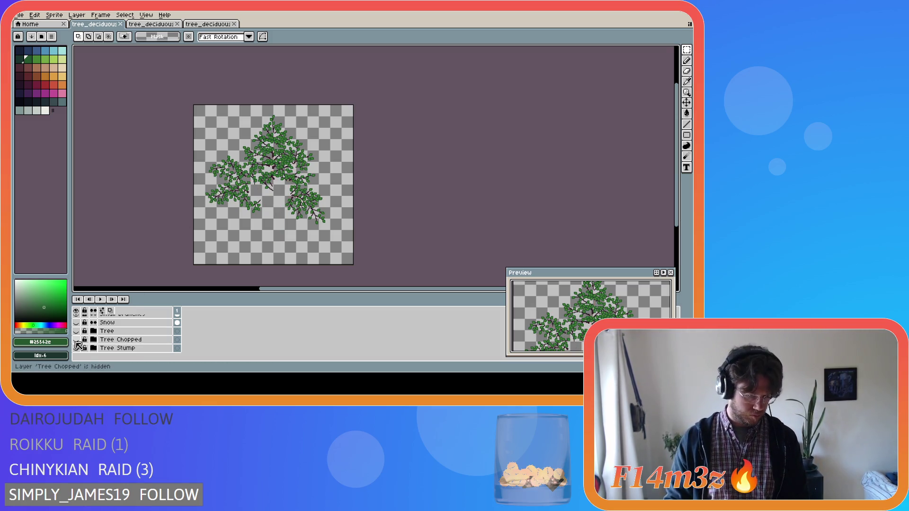
{"action": "left_click", "coordinate": [76, 340]}
{"action": "scroll", "coordinate": [78, 340], "scroll_direction": "up", "scroll_amount": 4}
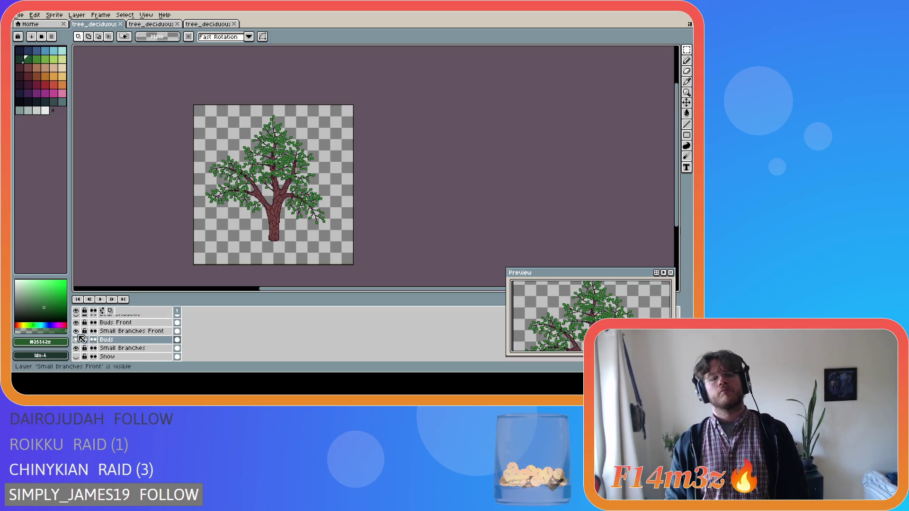
{"action": "left_click", "coordinate": [77, 340]}
{"action": "left_click", "coordinate": [77, 322]}
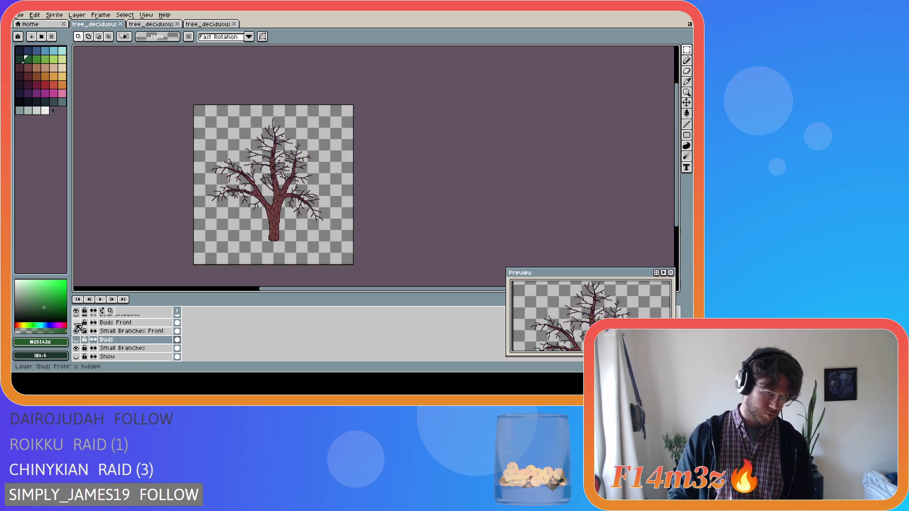
Export the bare tree as Final\tree_deciduous_small_winter_chopped.png.
{"action": "left_click", "coordinate": [19, 15]}
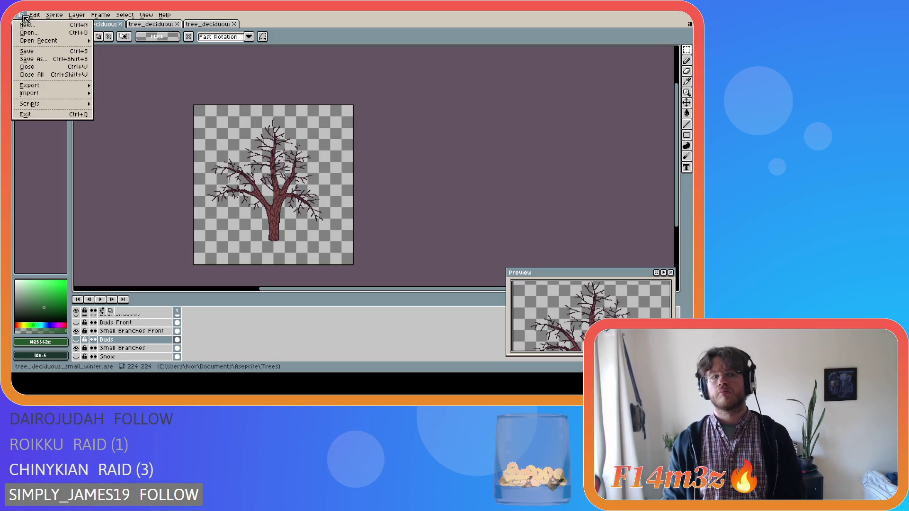
{"action": "mouse_move", "coordinate": [71, 86]}
{"action": "left_click", "coordinate": [112, 88]}
{"action": "left_click", "coordinate": [281, 66]}
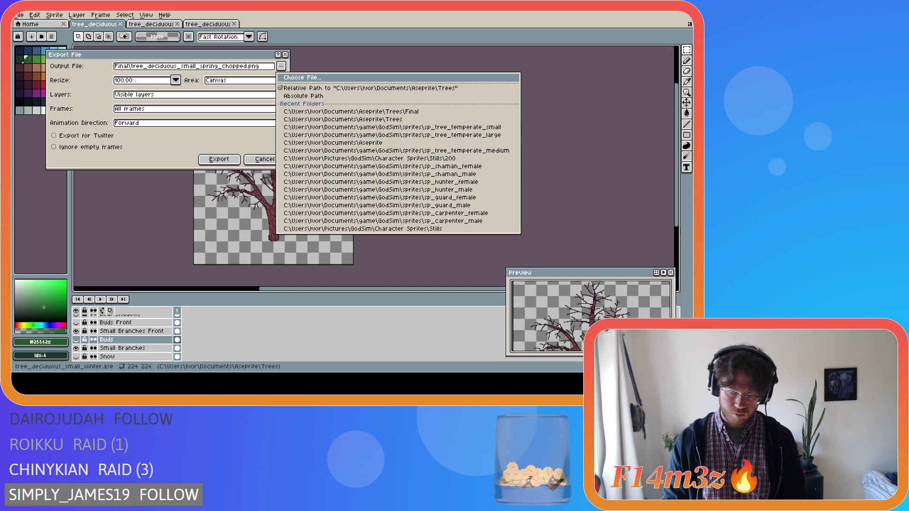
{"action": "key", "text": "Escape"}
{"action": "type", "text": "winter"}
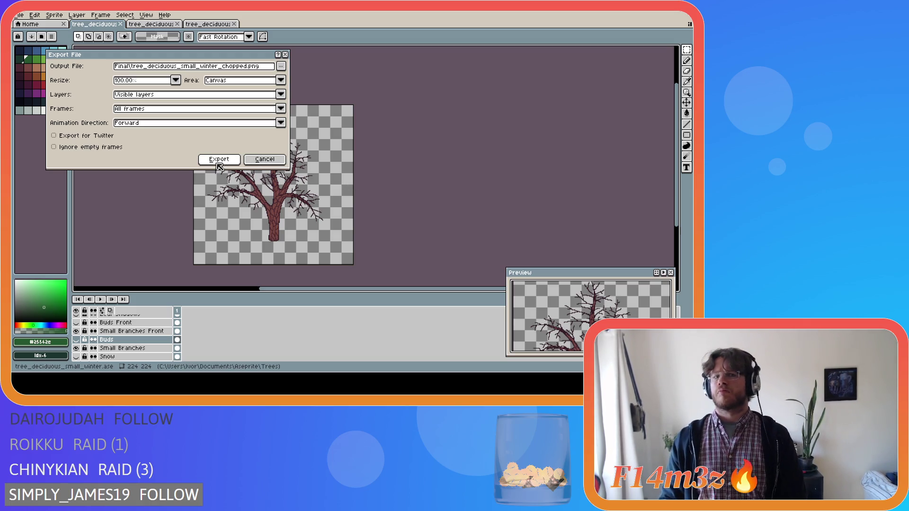
{"action": "left_click", "coordinate": [218, 164]}
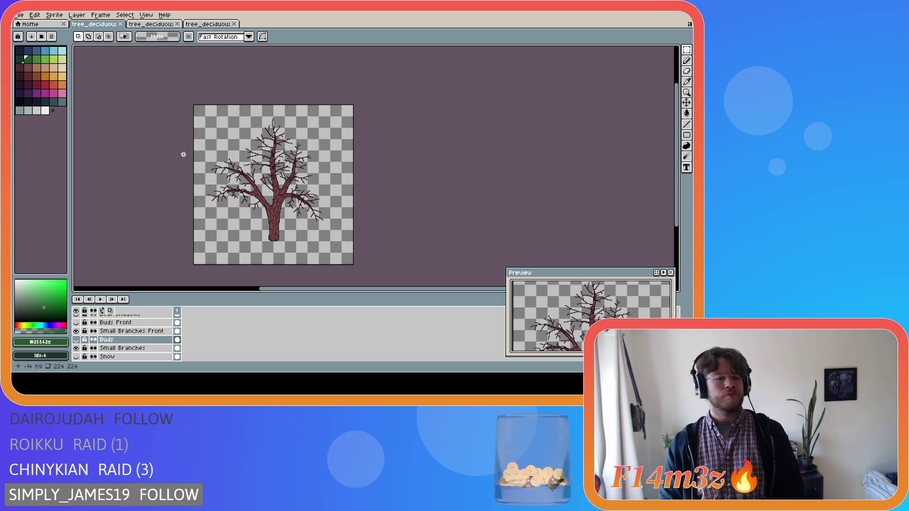
Show the Snow layer and export the snowy chopped tree as a winter snow PNG.
{"action": "left_click", "coordinate": [76, 356]}
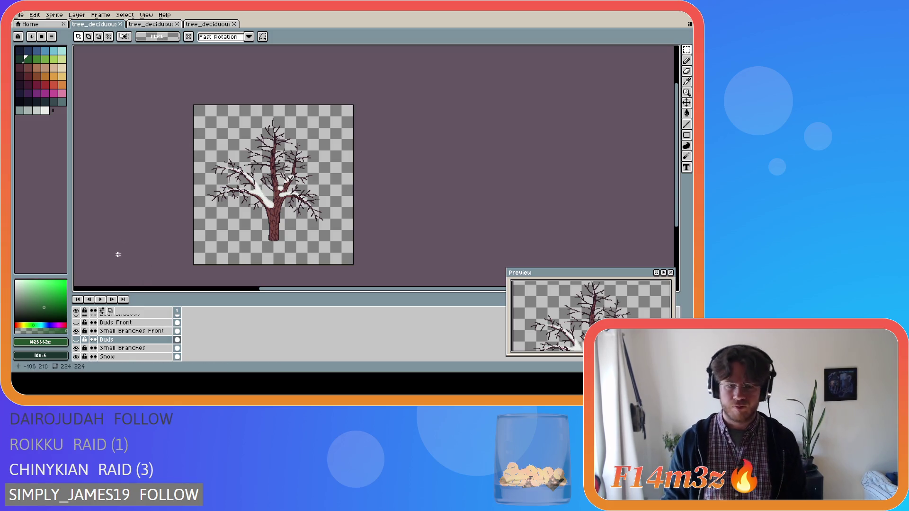
{"action": "left_click", "coordinate": [19, 15]}
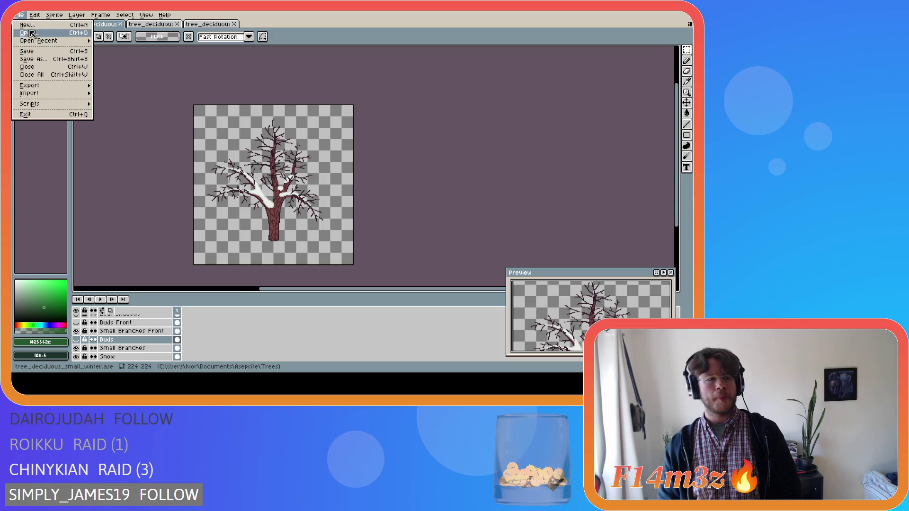
{"action": "mouse_move", "coordinate": [48, 86]}
{"action": "left_click", "coordinate": [116, 88]}
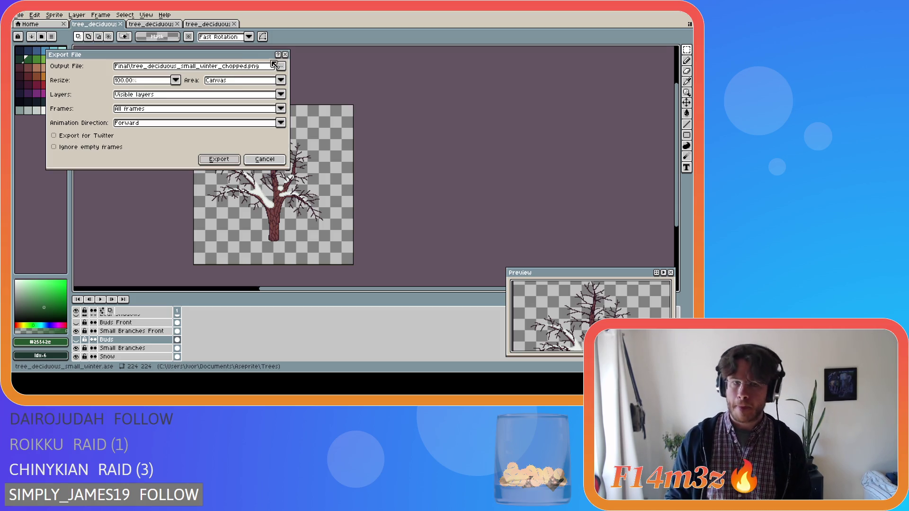
{"action": "left_click", "coordinate": [280, 66]}
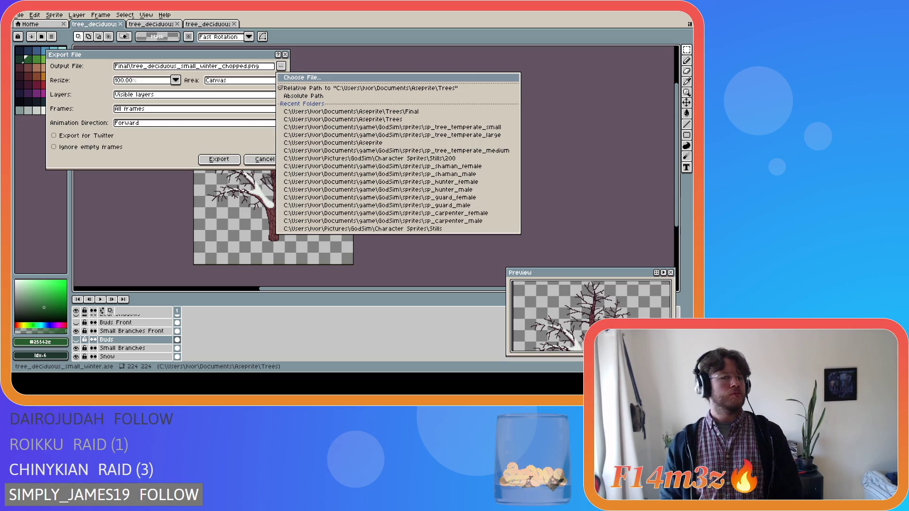
{"action": "left_click", "coordinate": [383, 193]}
{"action": "left_click", "coordinate": [219, 159]}
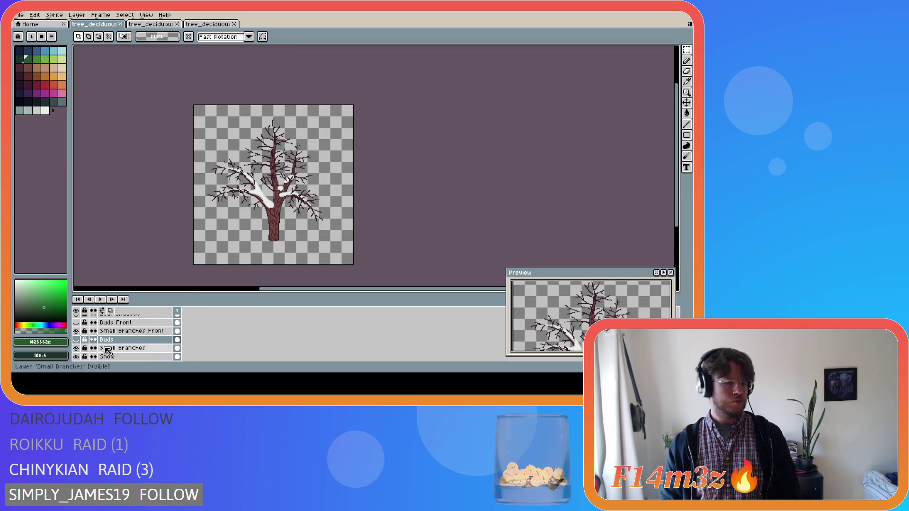
Hide Snow, show both Buds layers, and re-export tree_deciduous_small_spring_chopped.png.
{"action": "left_click", "coordinate": [76, 357]}
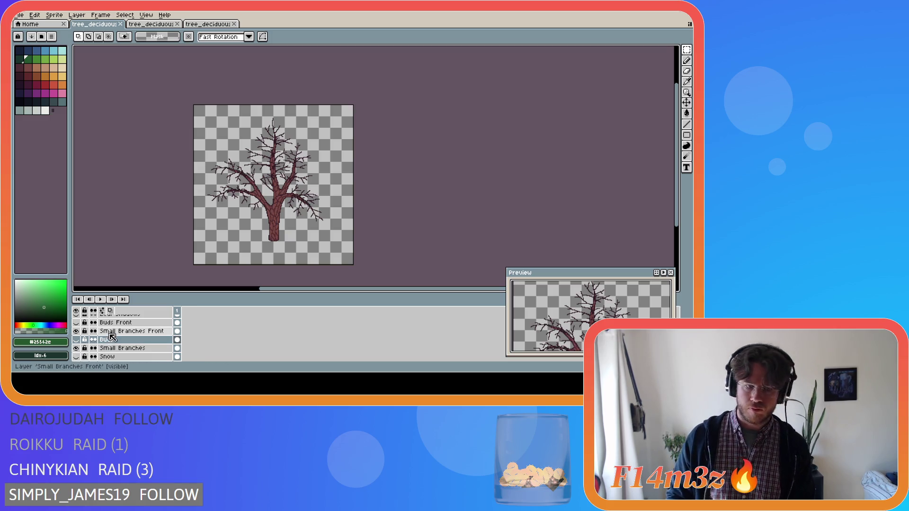
{"action": "left_click", "coordinate": [76, 339]}
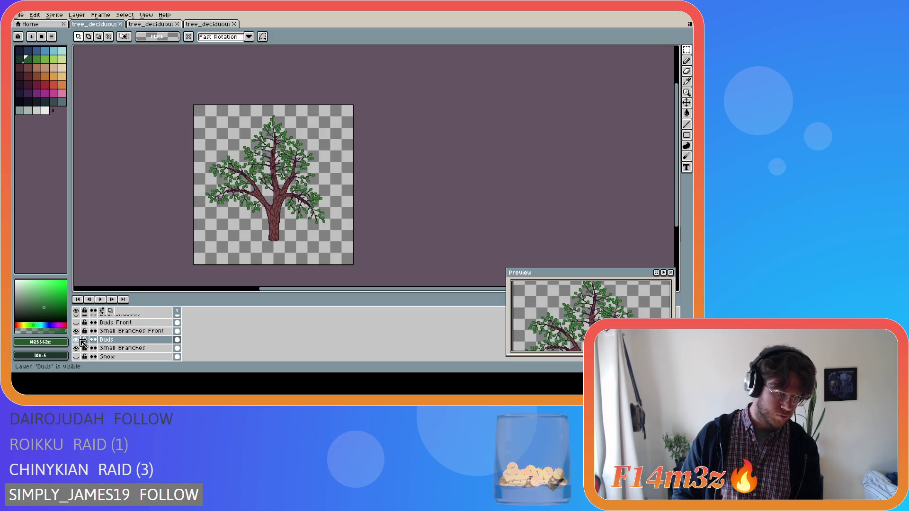
{"action": "left_click", "coordinate": [76, 323]}
{"action": "left_click", "coordinate": [19, 15]}
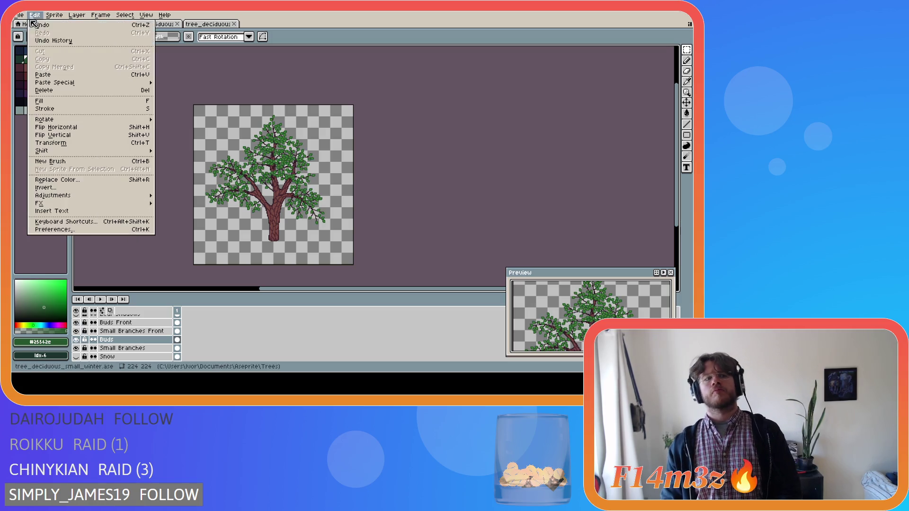
{"action": "mouse_move", "coordinate": [30, 85]}
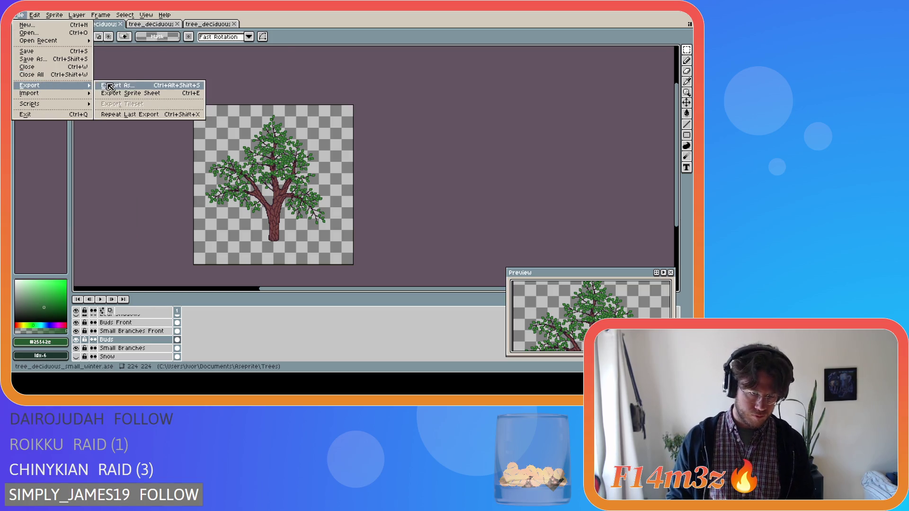
{"action": "left_click", "coordinate": [97, 89]}
{"action": "left_click", "coordinate": [282, 68]}
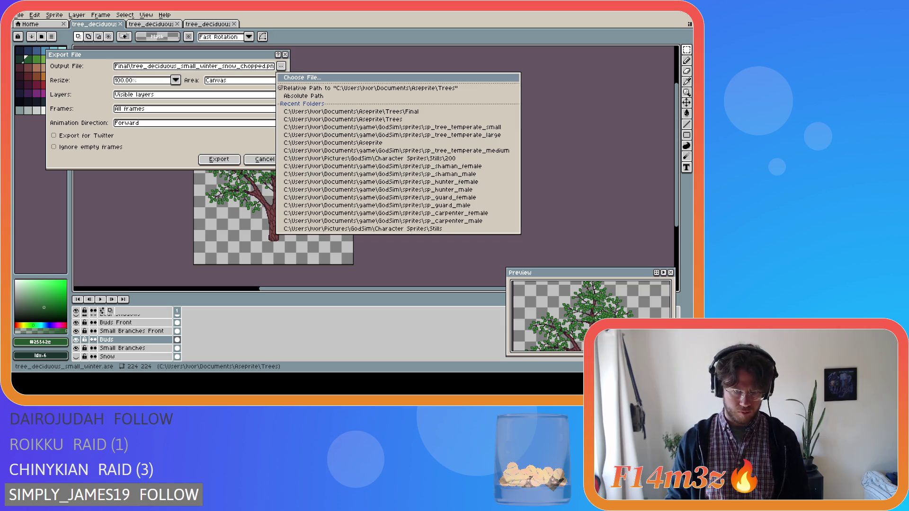
{"action": "key", "text": "Escape"}
{"action": "left_click", "coordinate": [218, 159]}
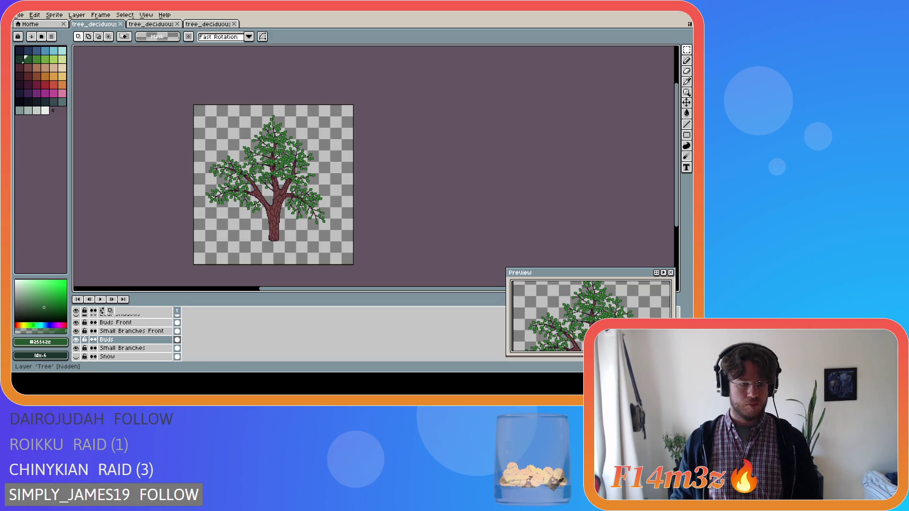
Save the project as tree_deciduous_small_winter.ase with Ctrl+S.
{"action": "key", "text": "ctrl+s"}
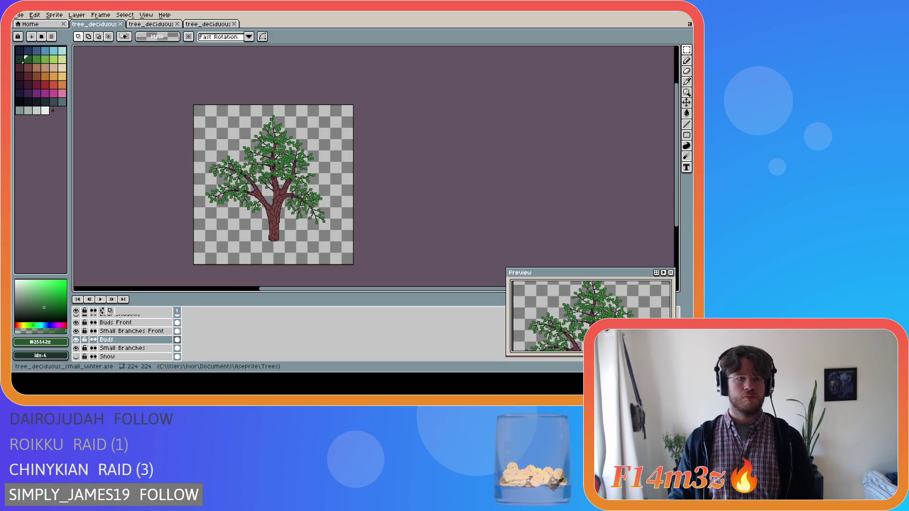
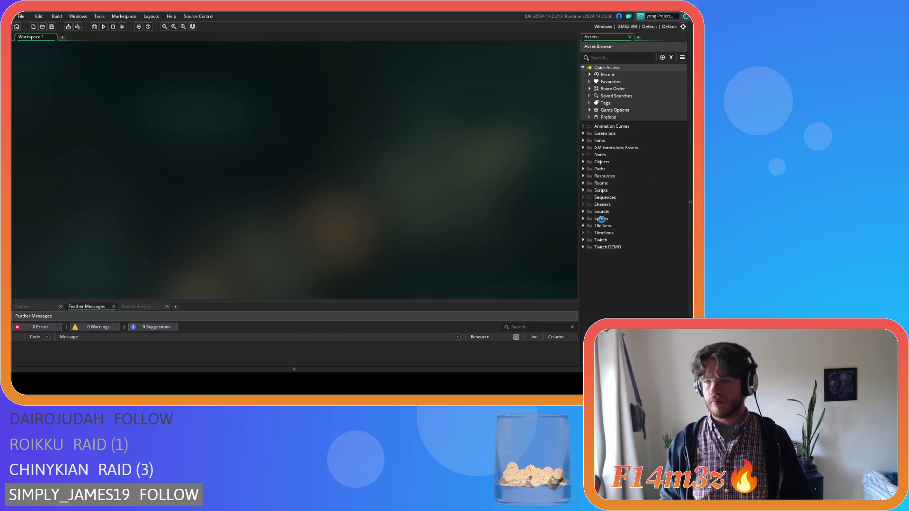
Expand Sprites > Plants > Isometric > Deciduous in the Asset Browser.
{"action": "left_click", "coordinate": [584, 219]}
{"action": "scroll", "coordinate": [585, 219], "scroll_direction": "down", "scroll_amount": 1}
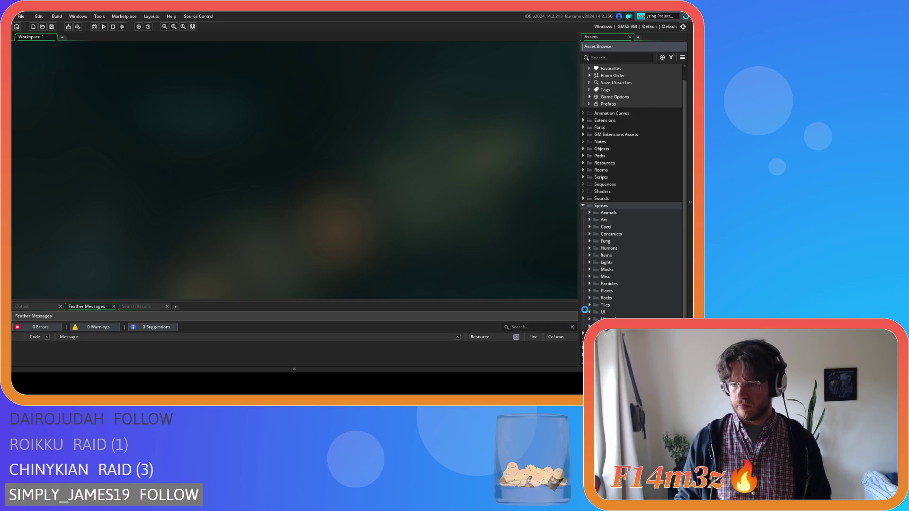
{"action": "left_click", "coordinate": [589, 291]}
{"action": "scroll", "coordinate": [592, 291], "scroll_direction": "down", "scroll_amount": 1}
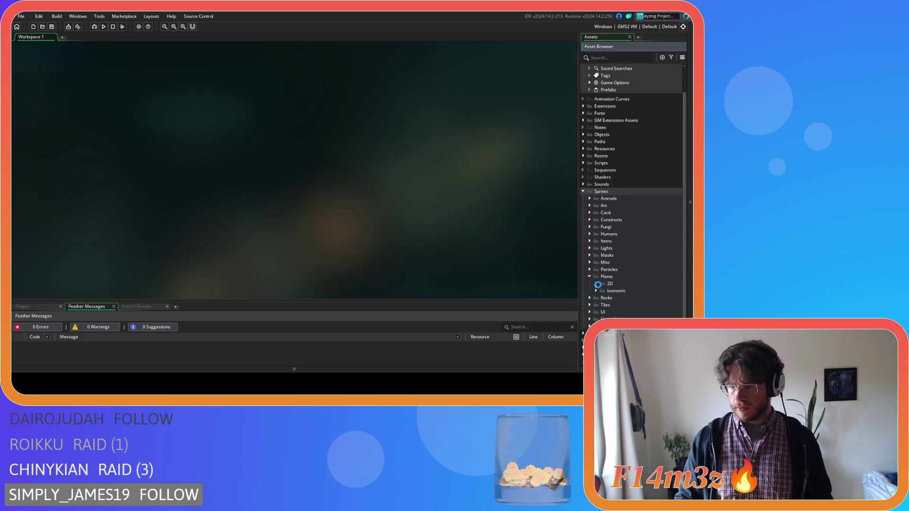
{"action": "left_click", "coordinate": [596, 291]}
{"action": "scroll", "coordinate": [597, 290], "scroll_direction": "down", "scroll_amount": 4}
{"action": "left_click", "coordinate": [602, 245]}
{"action": "scroll", "coordinate": [601, 246], "scroll_direction": "down", "scroll_amount": 10}
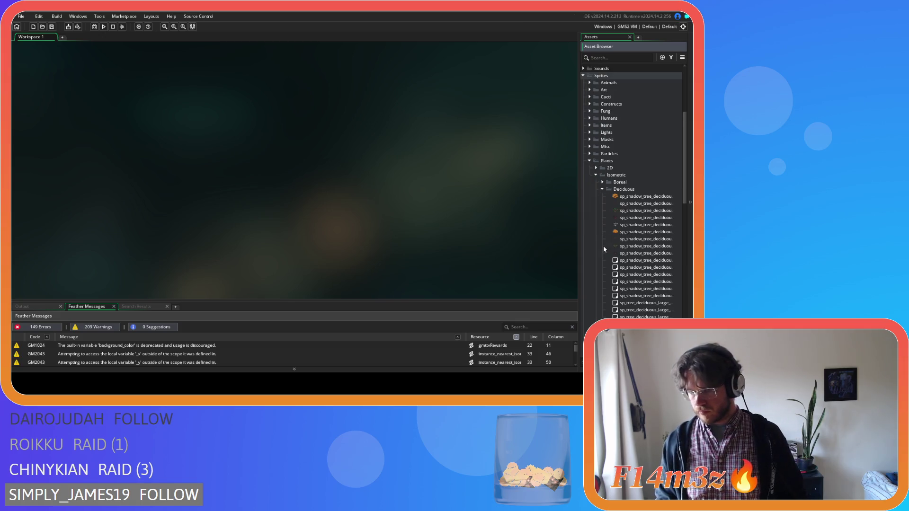
{"action": "scroll", "coordinate": [600, 245], "scroll_direction": "down", "scroll_amount": 5}
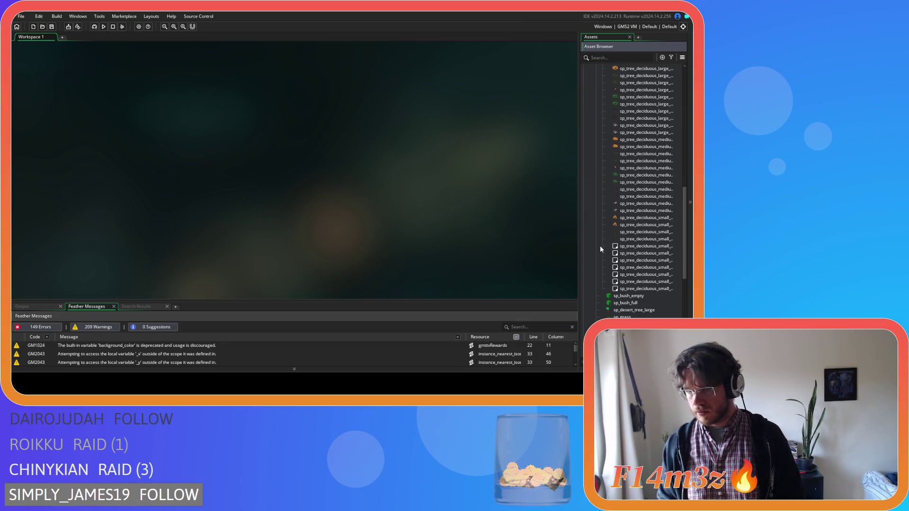
Inspect the small snowy chopped and small snowy winter tree sprites.
{"action": "left_click", "coordinate": [642, 289]}
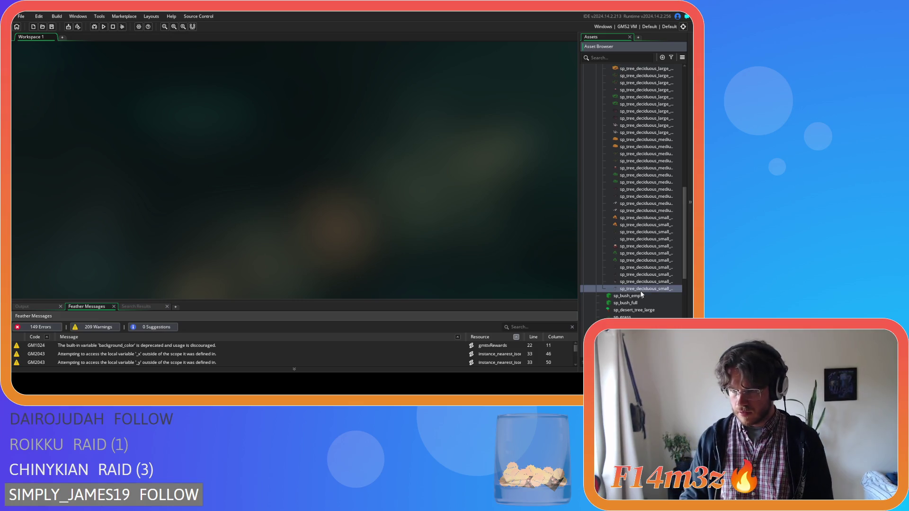
{"action": "double_click", "coordinate": [644, 289]}
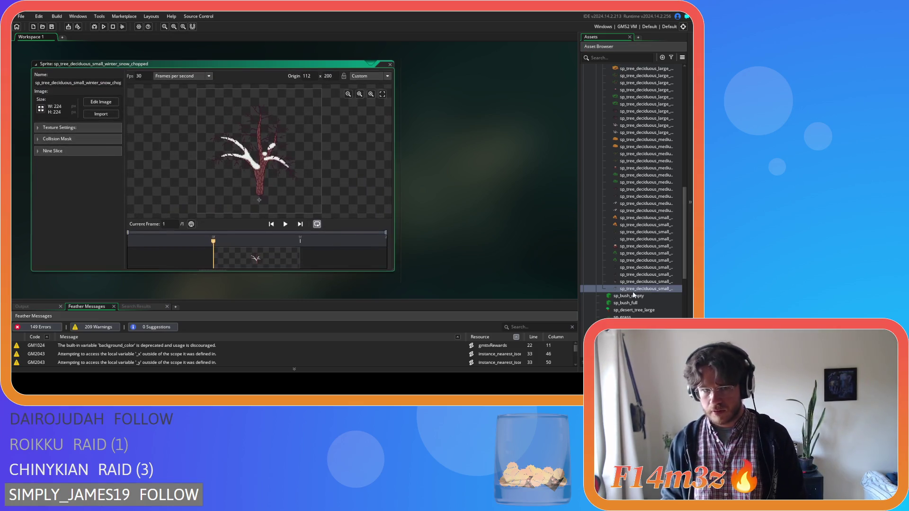
{"action": "left_click", "coordinate": [101, 114]}
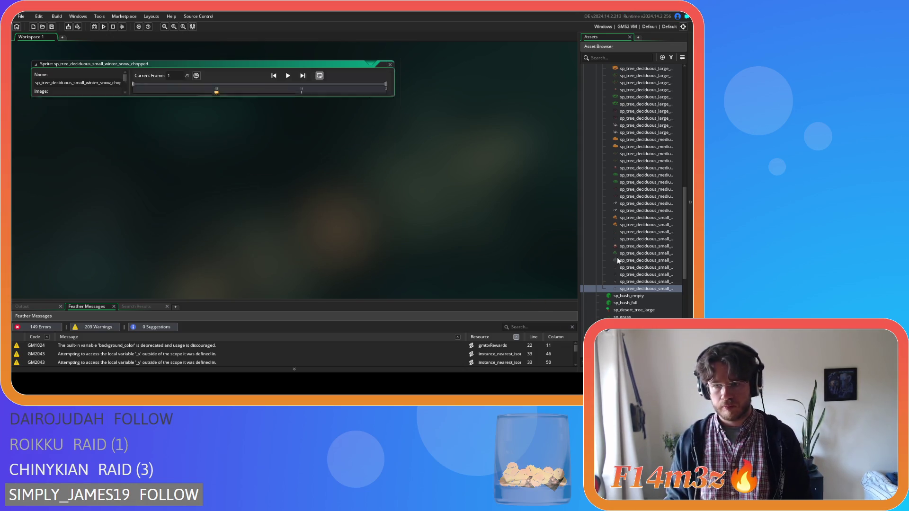
{"action": "double_click", "coordinate": [653, 282]}
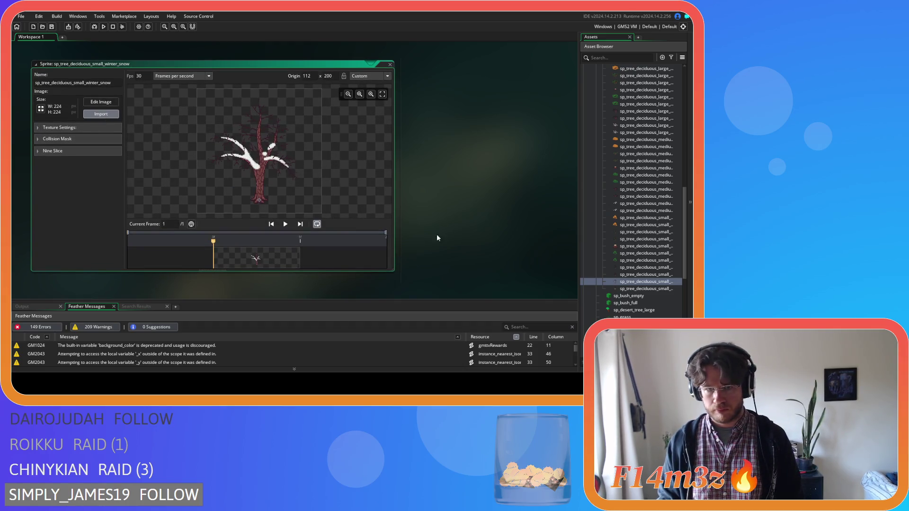
Inspect the small chopped winter and small winter tree sprites, then close their editors.
{"action": "left_click", "coordinate": [390, 66]}
{"action": "double_click", "coordinate": [636, 274]}
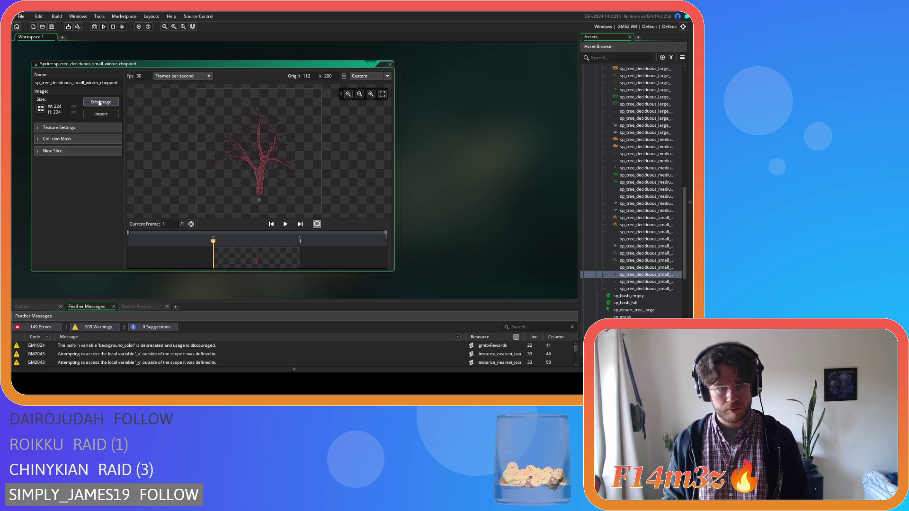
{"action": "left_click", "coordinate": [100, 103]}
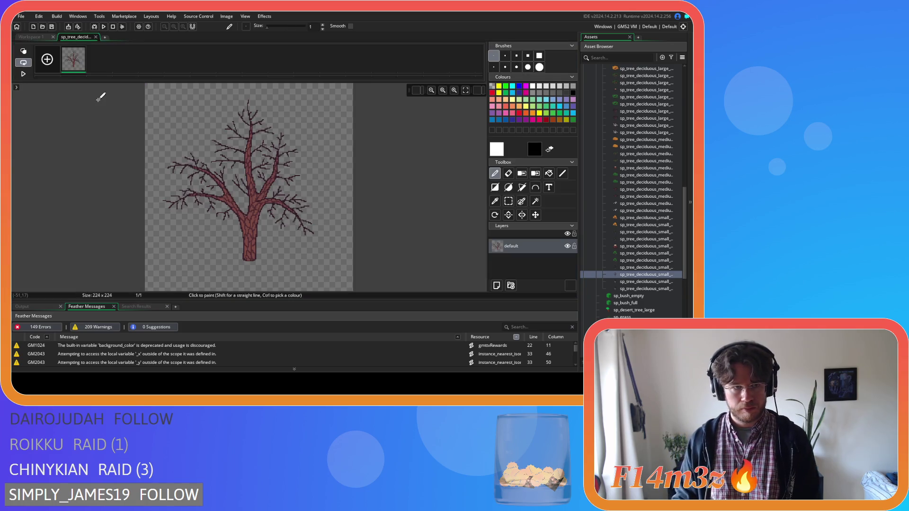
{"action": "left_click", "coordinate": [95, 37]}
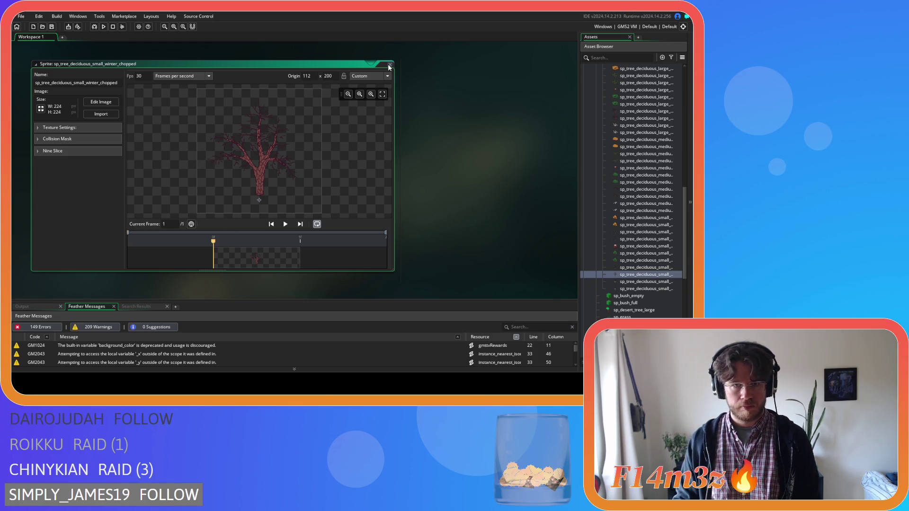
{"action": "left_click", "coordinate": [371, 64]}
{"action": "double_click", "coordinate": [624, 268]}
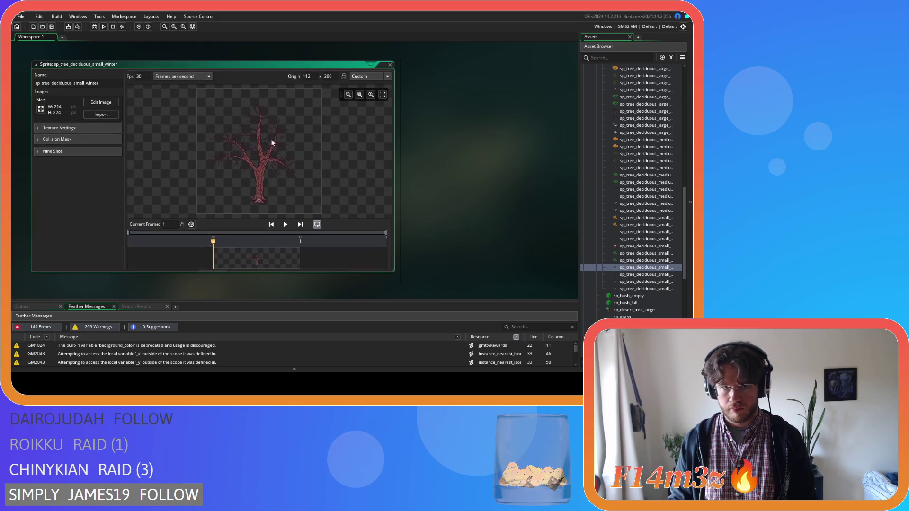
{"action": "left_click", "coordinate": [96, 114]}
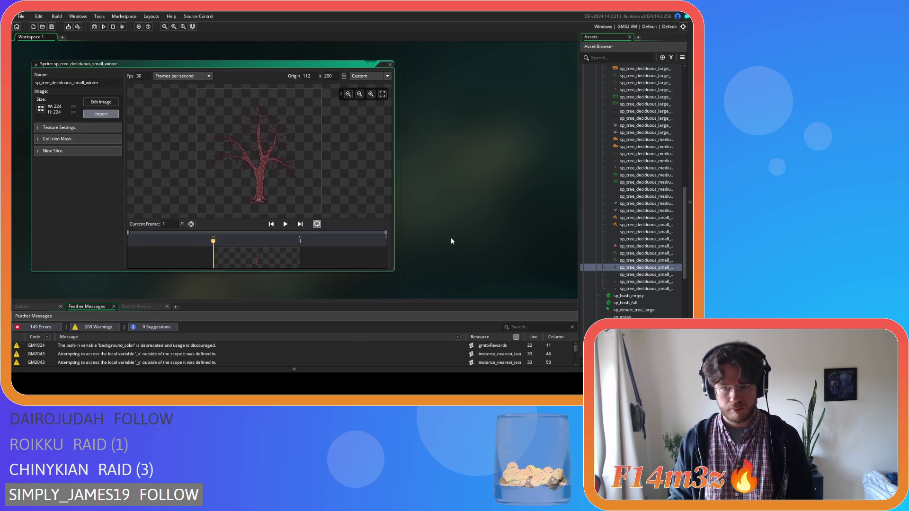
{"action": "left_click", "coordinate": [389, 63]}
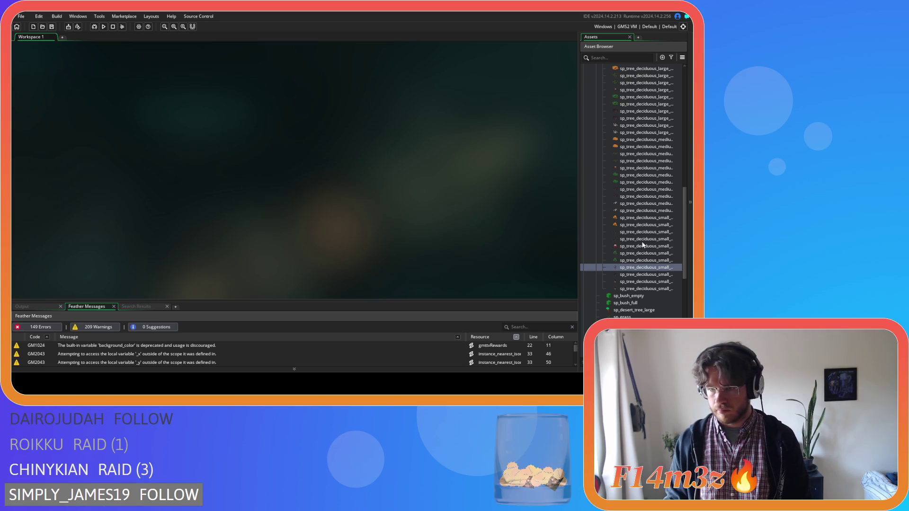
{"action": "left_click", "coordinate": [646, 239]}
{"action": "double_click", "coordinate": [646, 240]}
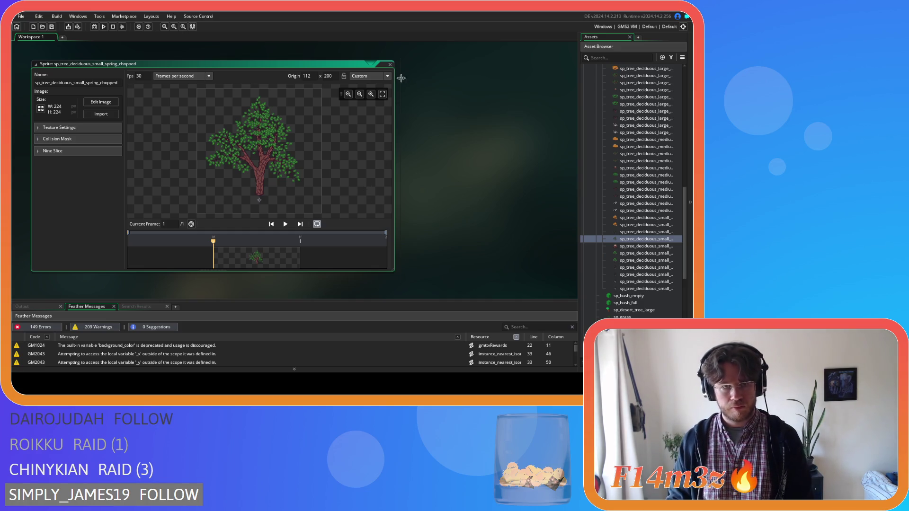
{"action": "left_click", "coordinate": [390, 65]}
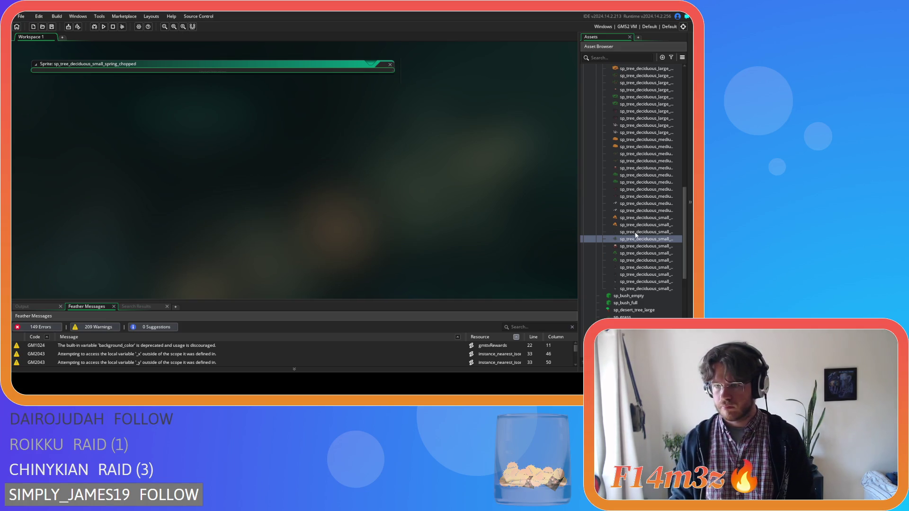
{"action": "left_click", "coordinate": [637, 232]}
{"action": "double_click", "coordinate": [637, 232]}
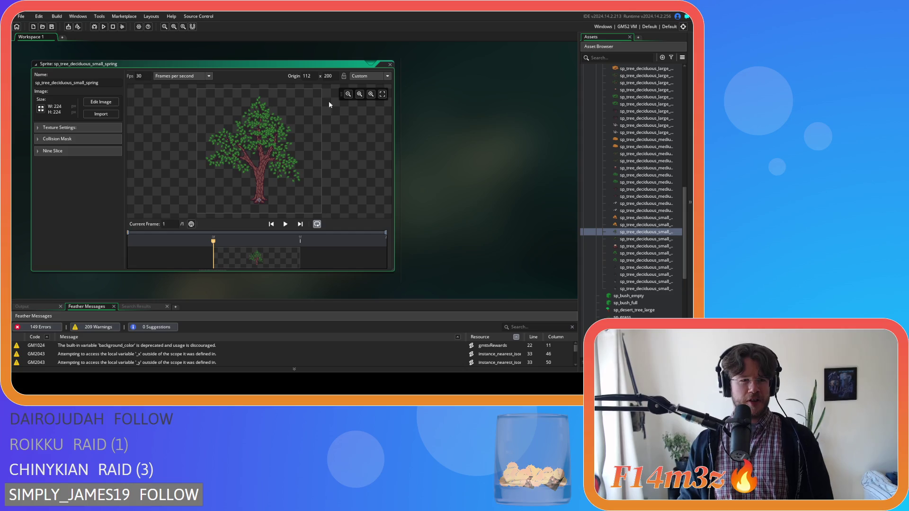
{"action": "left_click", "coordinate": [412, 76]}
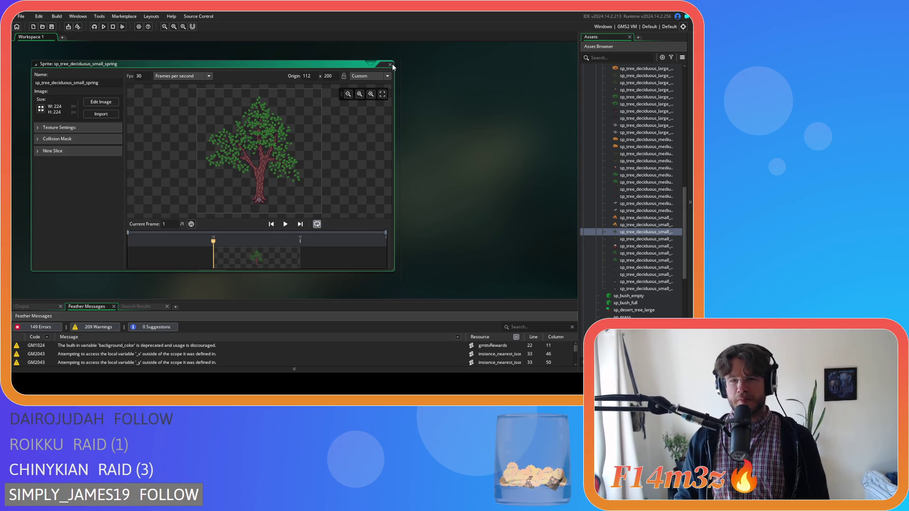
{"action": "left_click", "coordinate": [390, 64]}
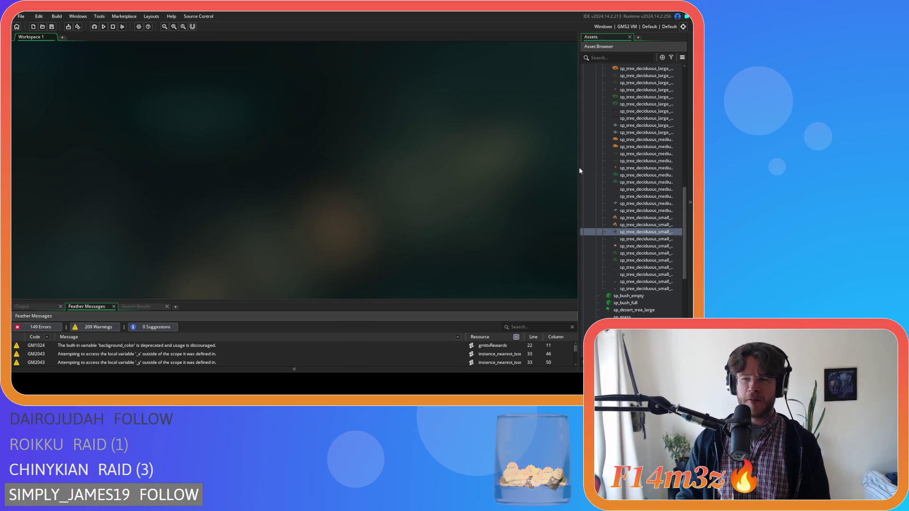
Collapse the Deciduous, Isometric and Plants sprite folders in the Asset Browser.
{"action": "scroll", "coordinate": [602, 156], "scroll_direction": "up", "scroll_amount": 8}
{"action": "left_click", "coordinate": [603, 148]}
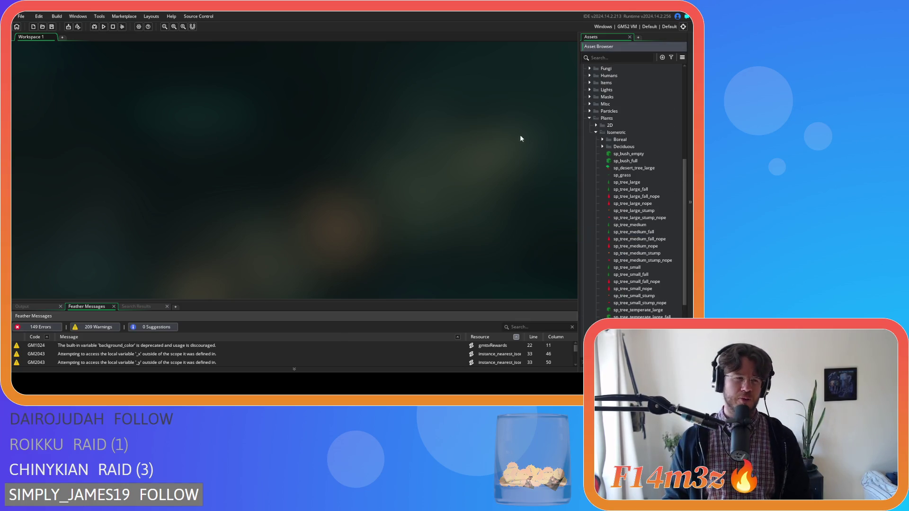
{"action": "left_click", "coordinate": [595, 132]}
{"action": "left_click", "coordinate": [589, 276]}
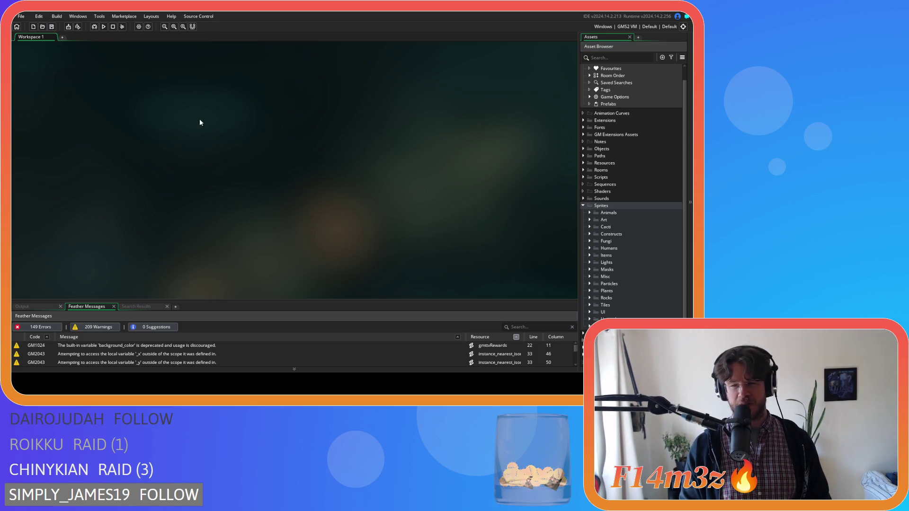
Collapse the Sprites folder in the Asset Browser.
{"action": "left_click", "coordinate": [583, 206]}
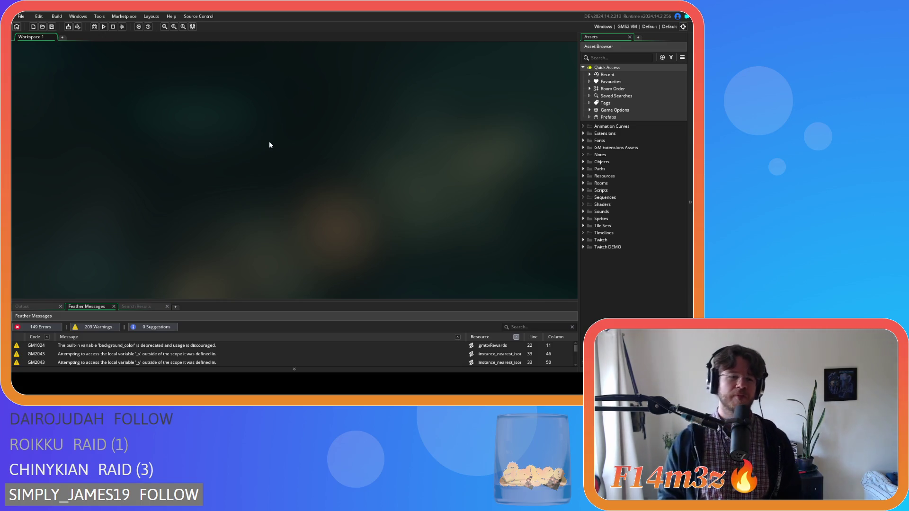
In Aseprite's medium tree file, hide the Tree Stump and Branches Front Copy layers.
{"action": "key", "text": "alt+Tab"}
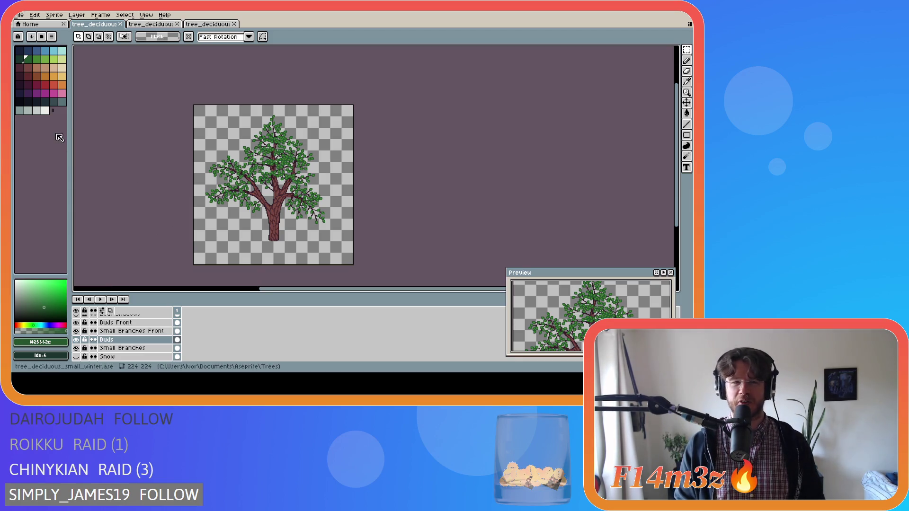
{"action": "key", "text": "ctrl+Tab"}
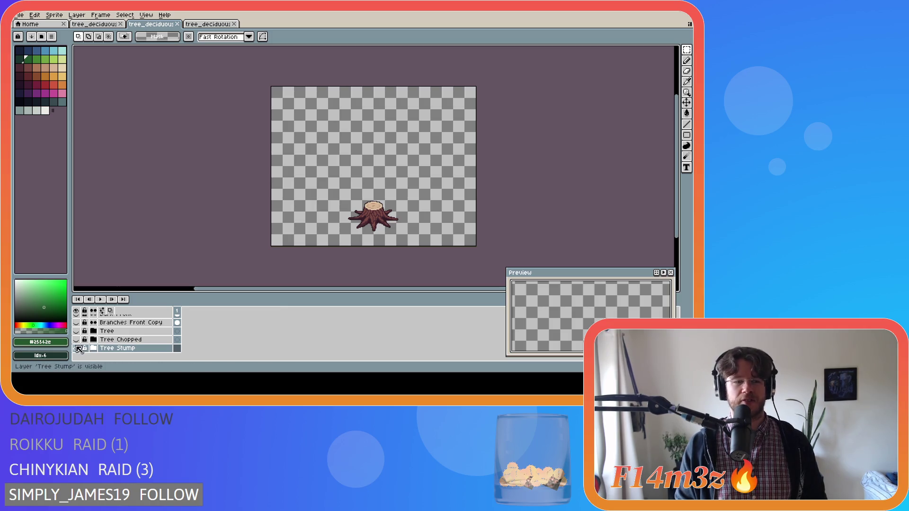
{"action": "left_click", "coordinate": [76, 349]}
{"action": "scroll", "coordinate": [129, 341], "scroll_direction": "up", "scroll_amount": 1}
{"action": "scroll", "coordinate": [129, 341], "scroll_direction": "up", "scroll_amount": 1}
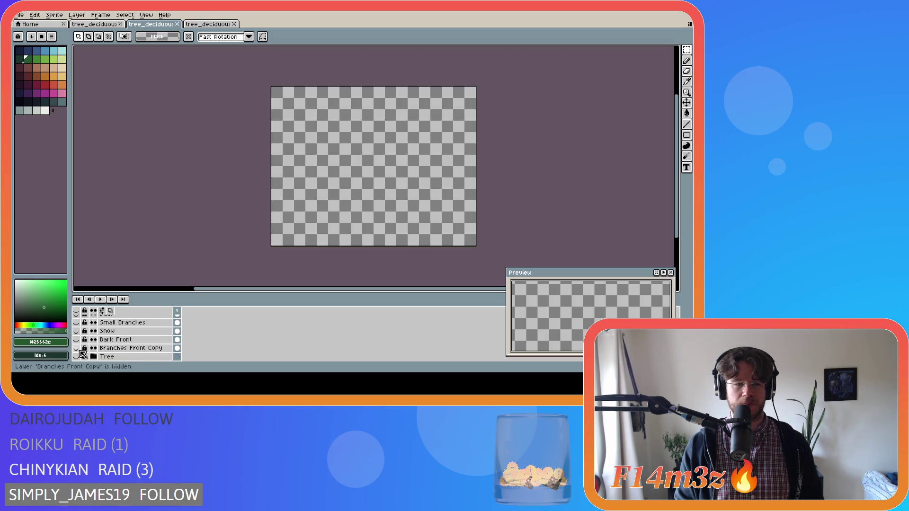
{"action": "left_click", "coordinate": [76, 349]}
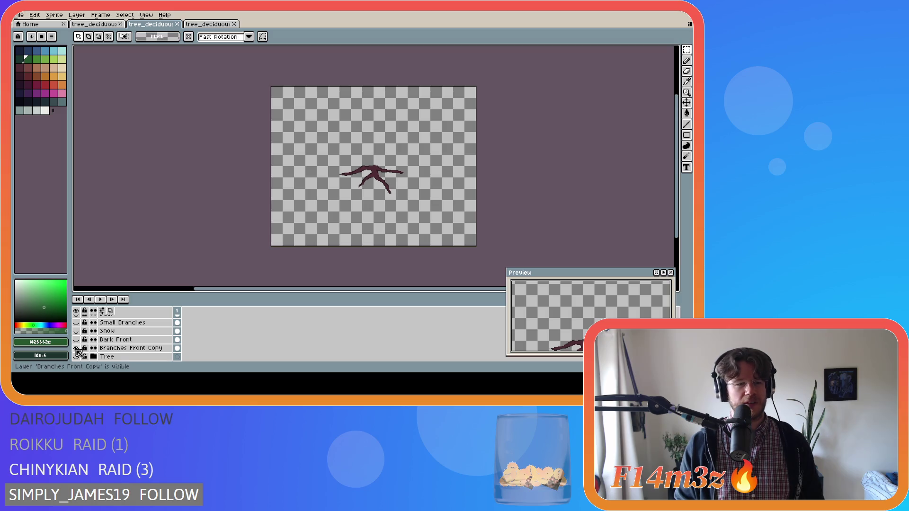
{"action": "left_click", "coordinate": [76, 349]}
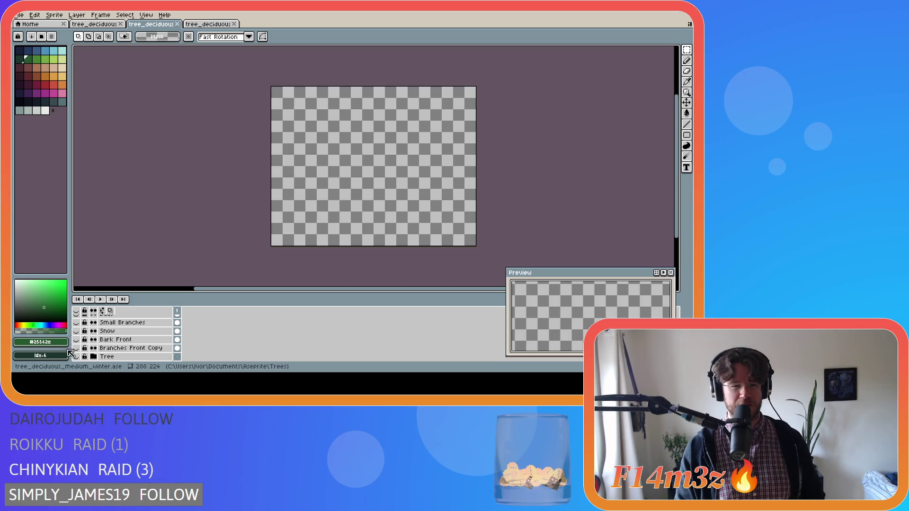
{"action": "scroll", "coordinate": [87, 358], "scroll_direction": "up", "scroll_amount": 1}
{"action": "scroll", "coordinate": [87, 358], "scroll_direction": "down", "scroll_amount": 1}
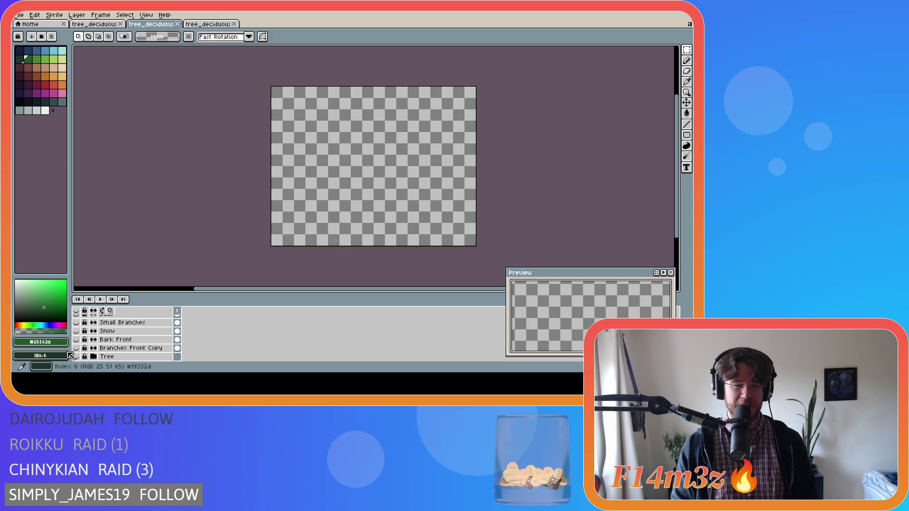
{"action": "scroll", "coordinate": [88, 353], "scroll_direction": "down", "scroll_amount": 1}
Show the Tree and Small Branches layers, keeping Branches Front Copy hidden.
{"action": "left_click", "coordinate": [78, 331]}
{"action": "scroll", "coordinate": [85, 341], "scroll_direction": "up", "scroll_amount": 2}
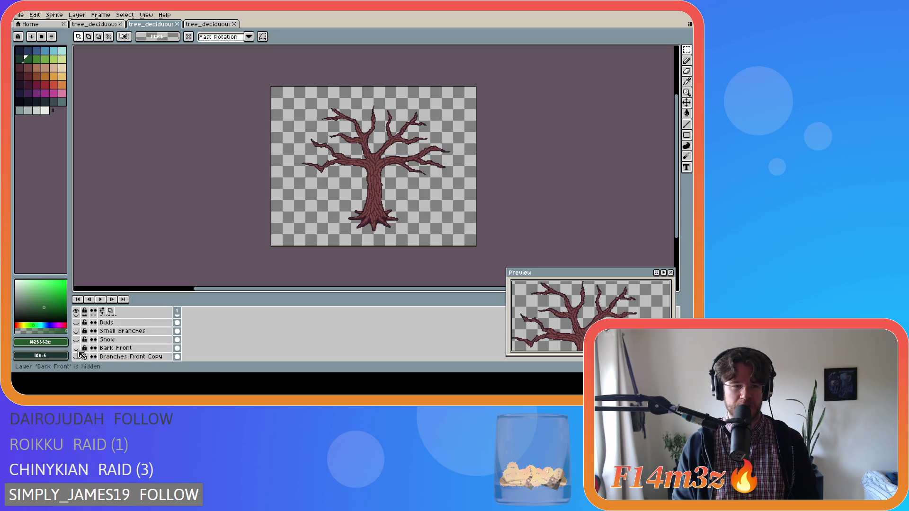
{"action": "scroll", "coordinate": [82, 358], "scroll_direction": "up", "scroll_amount": 1}
{"action": "left_click", "coordinate": [76, 349]}
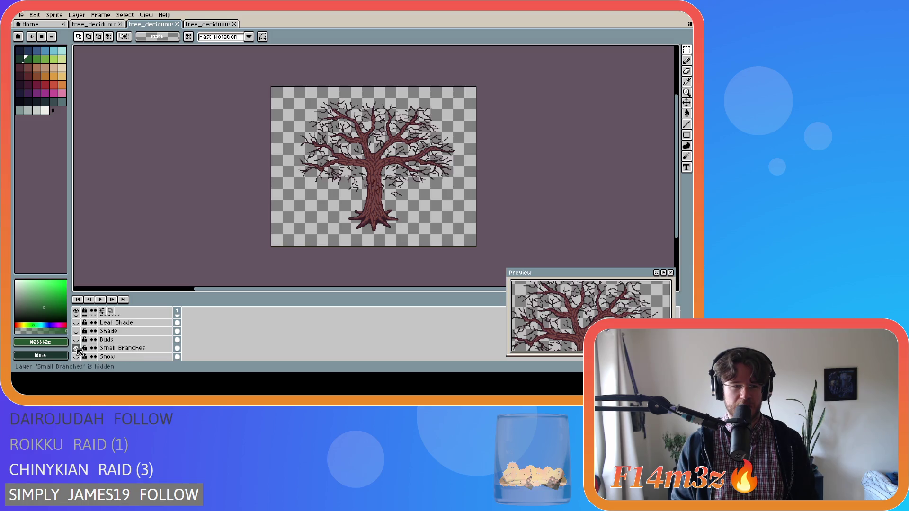
{"action": "scroll", "coordinate": [81, 354], "scroll_direction": "down", "scroll_amount": 3}
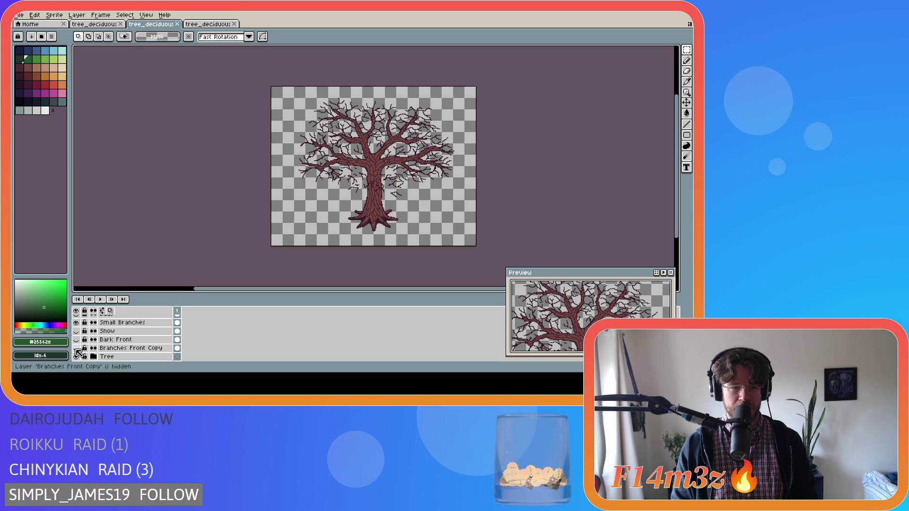
{"action": "left_click", "coordinate": [76, 349]}
{"action": "left_click", "coordinate": [76, 349]}
{"action": "scroll", "coordinate": [78, 347], "scroll_direction": "up", "scroll_amount": 4}
{"action": "scroll", "coordinate": [79, 345], "scroll_direction": "up", "scroll_amount": 3}
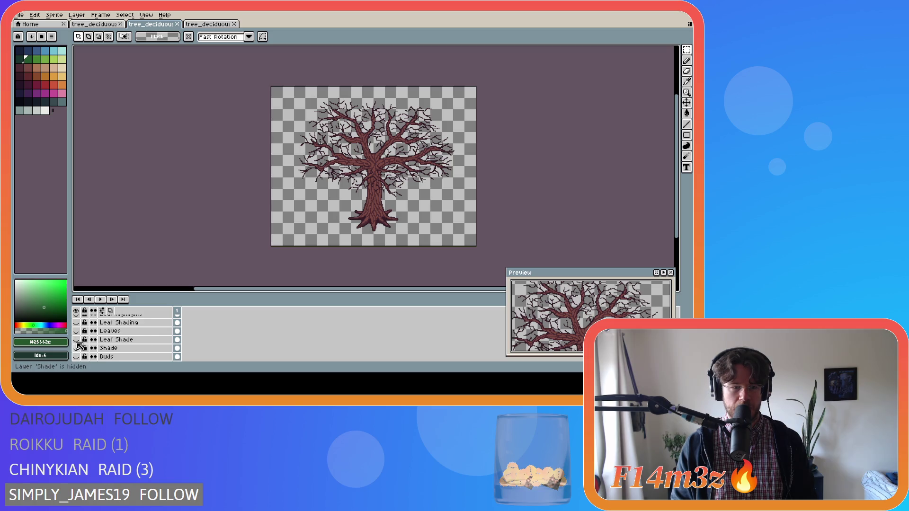
{"action": "scroll", "coordinate": [79, 345], "scroll_direction": "down", "scroll_amount": 3}
{"action": "scroll", "coordinate": [79, 345], "scroll_direction": "down", "scroll_amount": 1}
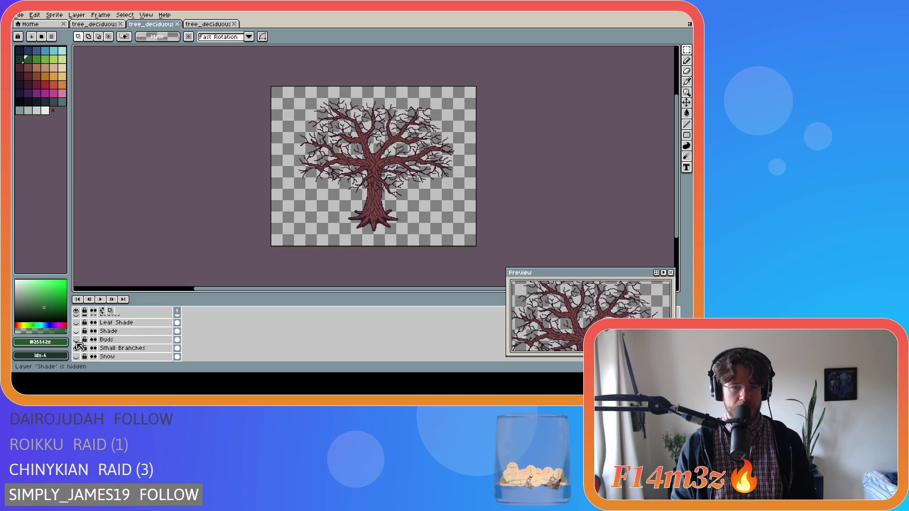
Show the green Buds foliage layer over the branches.
{"action": "left_click", "coordinate": [79, 348]}
{"action": "left_click", "coordinate": [79, 348]}
{"action": "left_click", "coordinate": [79, 347]}
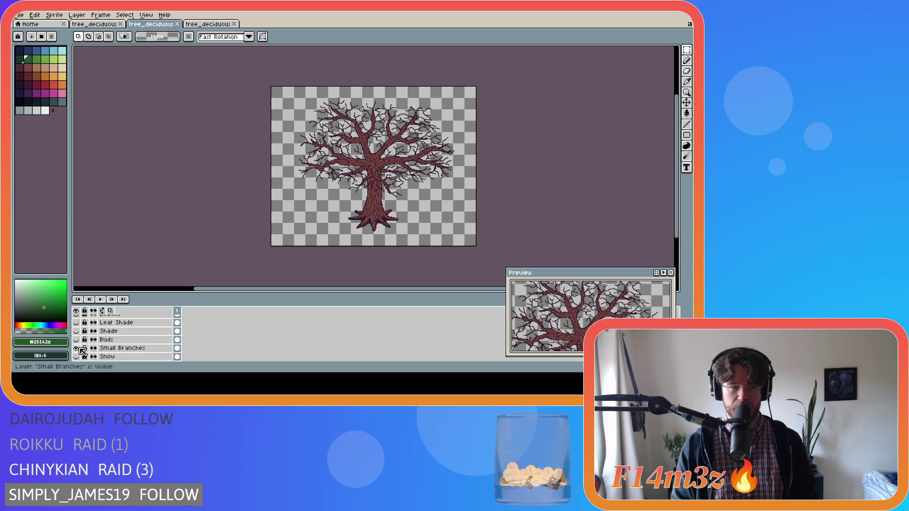
{"action": "left_click", "coordinate": [77, 340]}
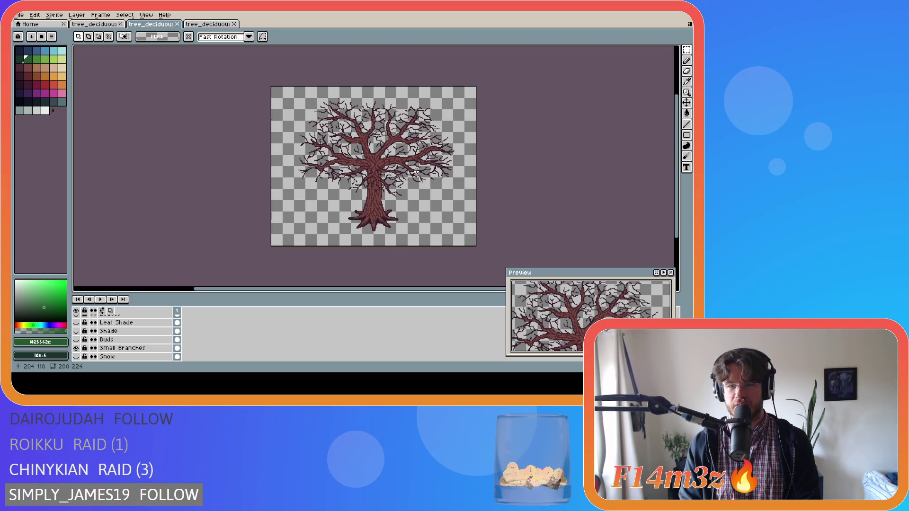
{"action": "left_click", "coordinate": [76, 339]}
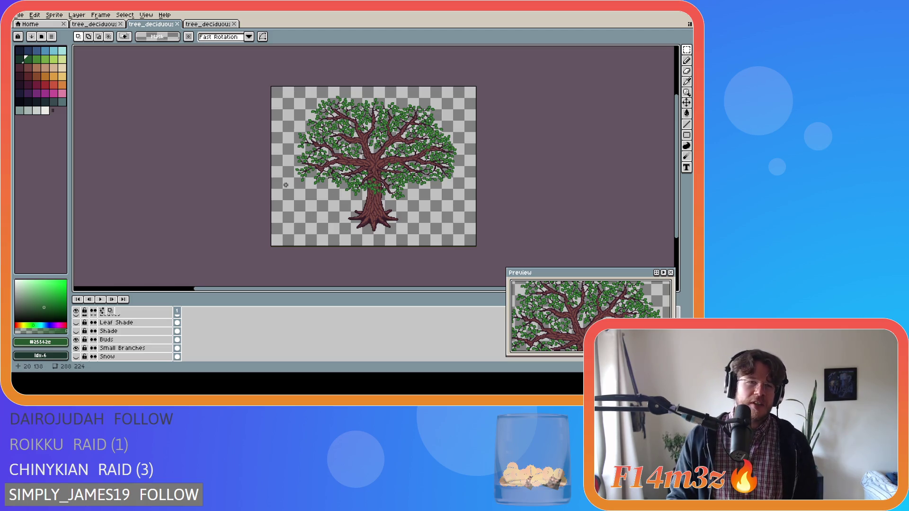
In the small tree file, show Tree Stump and hide Tree Chopped, Buds, Buds Front, Snow and Small Branches.
{"action": "left_click", "coordinate": [207, 27]}
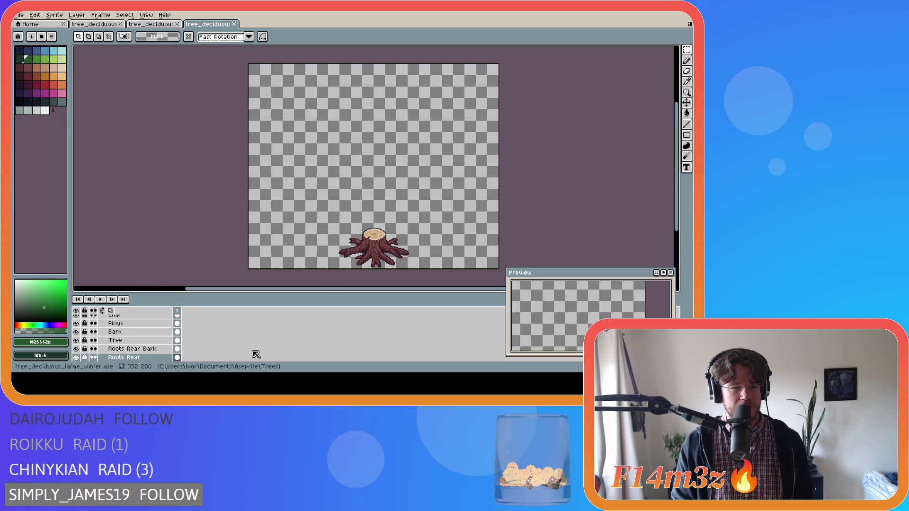
{"action": "left_click", "coordinate": [89, 25]}
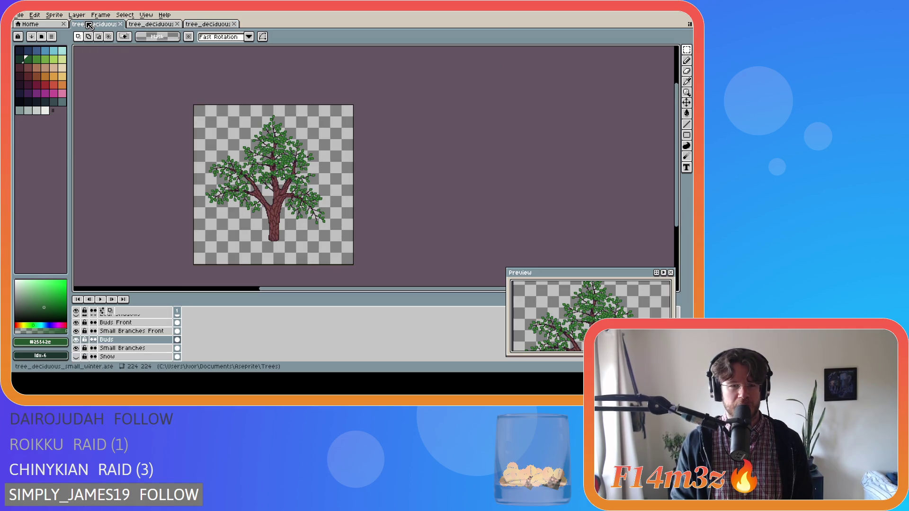
{"action": "scroll", "coordinate": [118, 340], "scroll_direction": "down", "scroll_amount": 3}
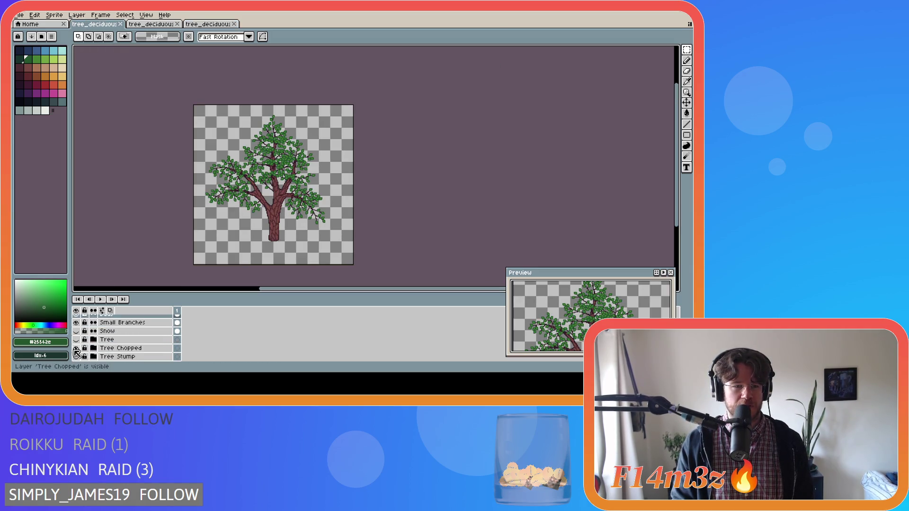
{"action": "left_click", "coordinate": [75, 348]}
{"action": "left_click", "coordinate": [76, 357]}
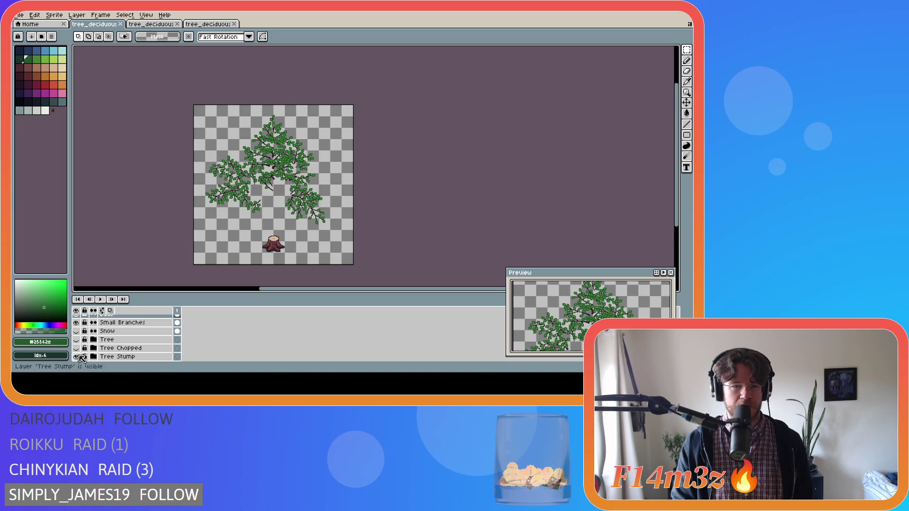
{"action": "scroll", "coordinate": [81, 359], "scroll_direction": "up", "scroll_amount": 5}
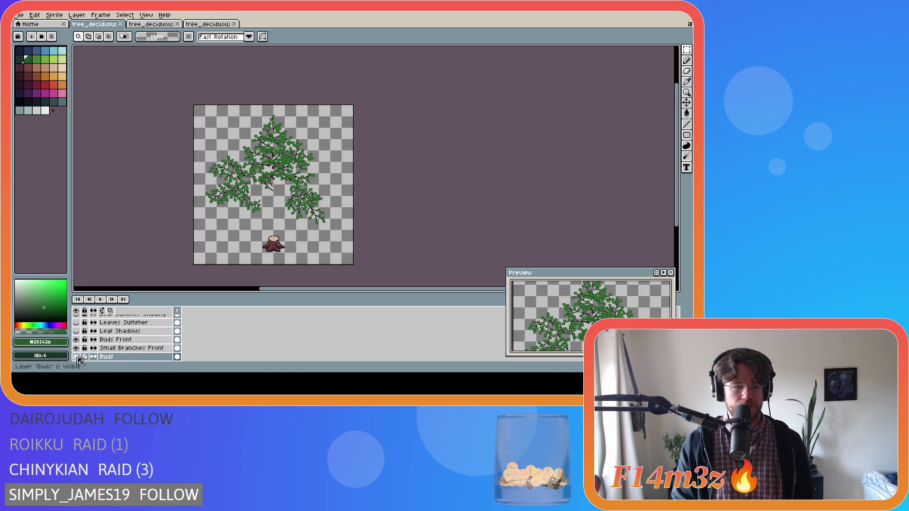
{"action": "left_click", "coordinate": [77, 358]}
{"action": "left_click", "coordinate": [76, 341]}
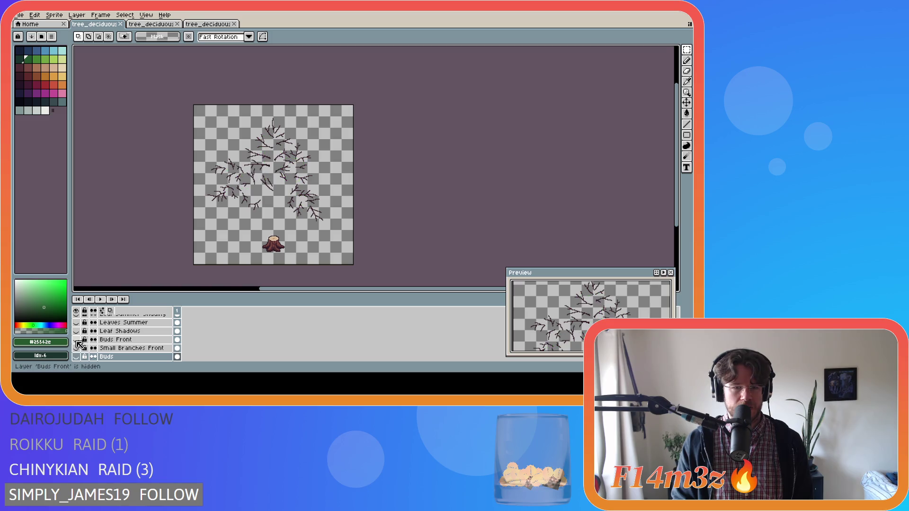
{"action": "scroll", "coordinate": [80, 341], "scroll_direction": "down", "scroll_amount": 4}
{"action": "left_click", "coordinate": [76, 344]}
{"action": "left_click", "coordinate": [76, 335]}
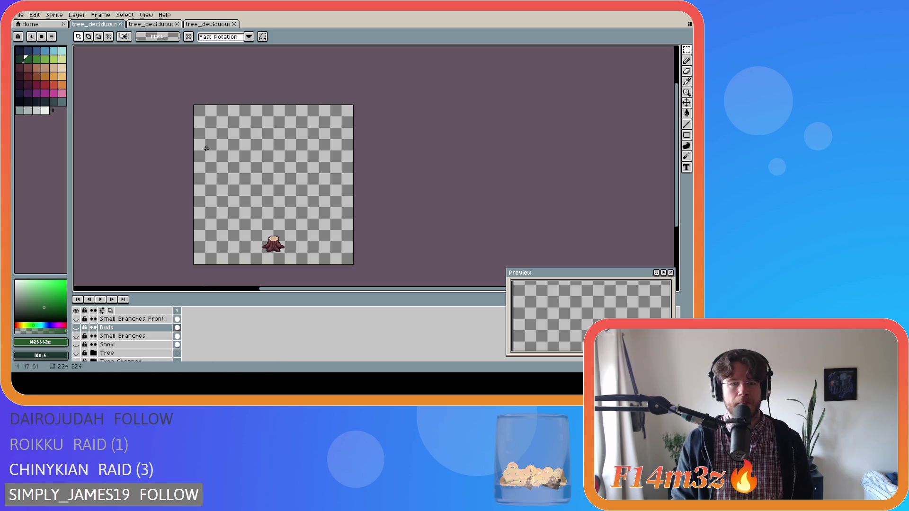
In the large tree file, hide the Tree layer, adjust the root layers and hide the Tree Stump group.
{"action": "left_click", "coordinate": [208, 24]}
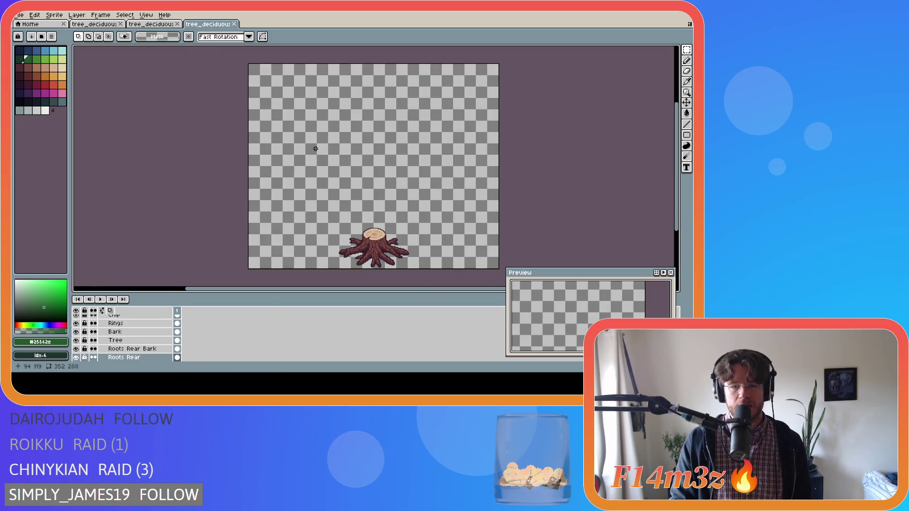
{"action": "scroll", "coordinate": [95, 332], "scroll_direction": "down", "scroll_amount": 1}
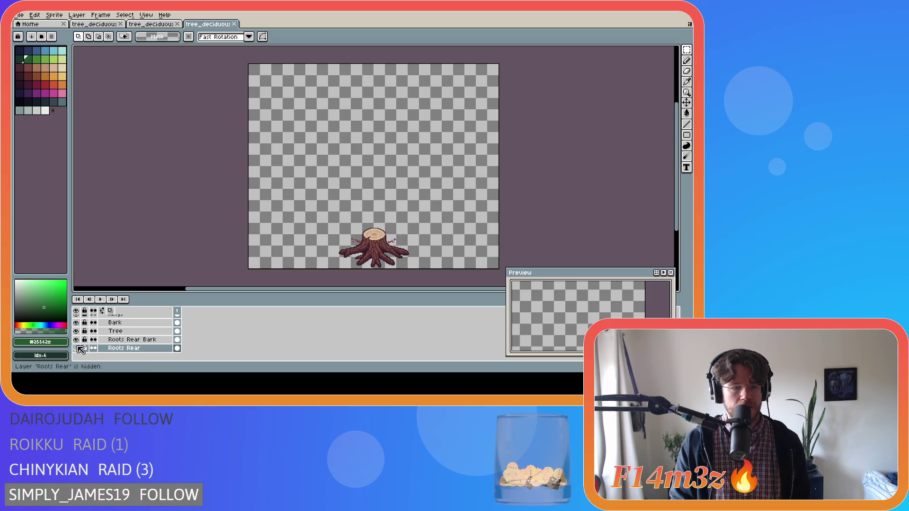
{"action": "left_click", "coordinate": [76, 331]}
{"action": "left_click", "coordinate": [76, 348]}
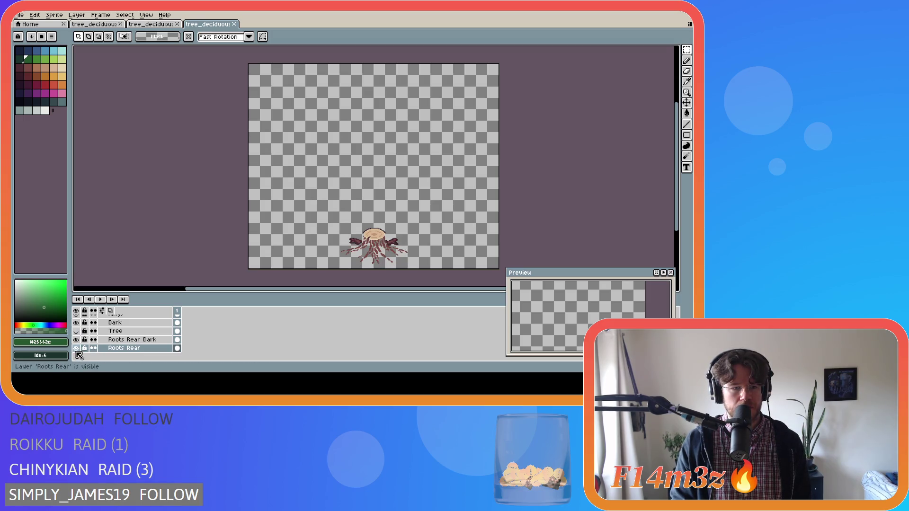
{"action": "scroll", "coordinate": [79, 350], "scroll_direction": "up", "scroll_amount": 3}
{"action": "scroll", "coordinate": [78, 348], "scroll_direction": "down", "scroll_amount": 2}
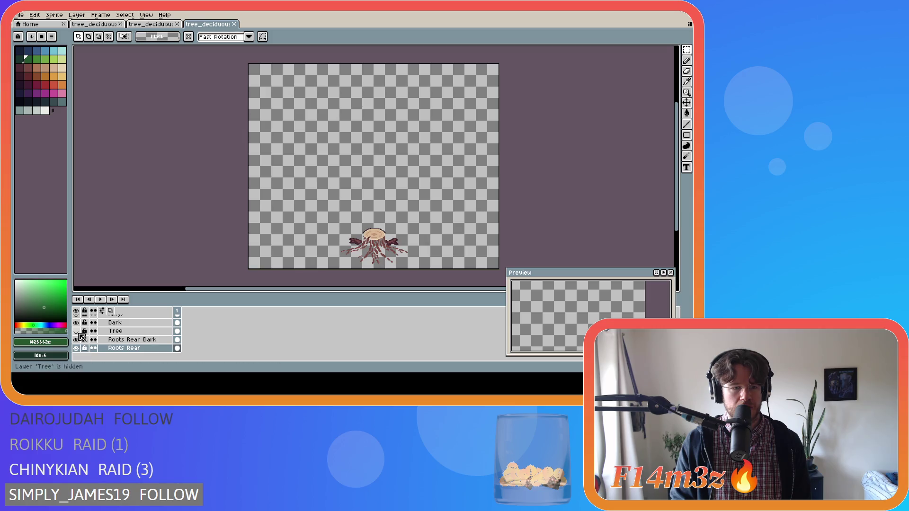
{"action": "left_click", "coordinate": [76, 331]}
{"action": "scroll", "coordinate": [78, 334], "scroll_direction": "up", "scroll_amount": 2}
{"action": "left_click", "coordinate": [97, 323]}
{"action": "left_click", "coordinate": [76, 348]}
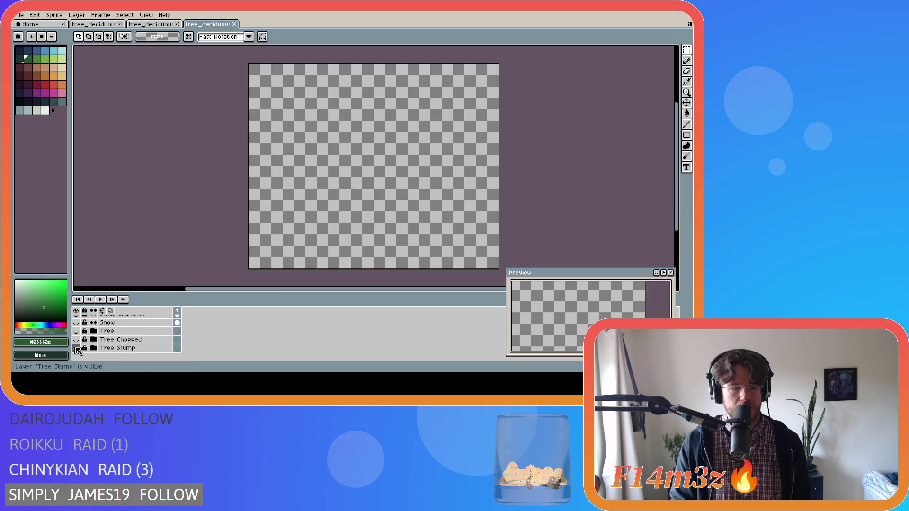
Show the Tree group with Small Branches, Branches Front, Small Branches Front and Bark Front layers.
{"action": "left_click", "coordinate": [76, 331]}
{"action": "scroll", "coordinate": [83, 343], "scroll_direction": "up", "scroll_amount": 3}
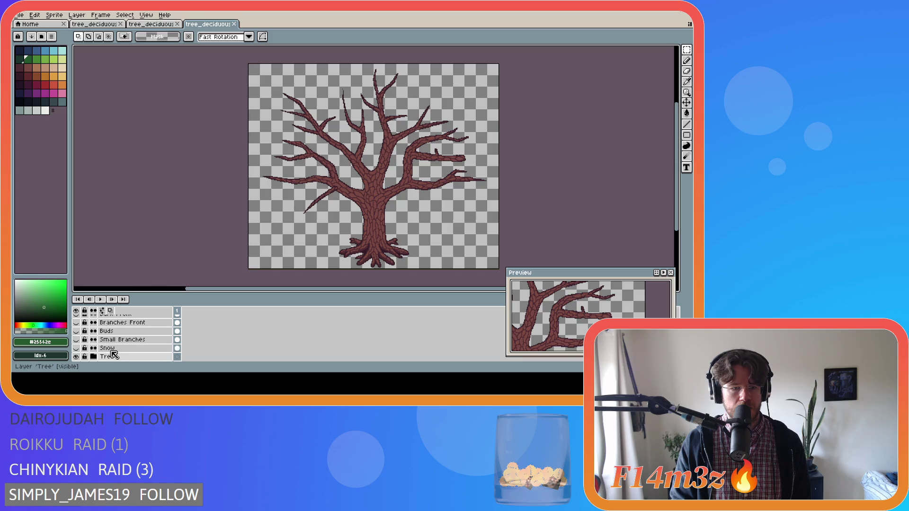
{"action": "left_click", "coordinate": [77, 339]}
{"action": "scroll", "coordinate": [80, 342], "scroll_direction": "up", "scroll_amount": 1}
{"action": "left_click", "coordinate": [76, 330]}
{"action": "left_click", "coordinate": [76, 339]}
{"action": "left_click", "coordinate": [76, 340]}
{"action": "scroll", "coordinate": [81, 340], "scroll_direction": "up", "scroll_amount": 2}
{"action": "scroll", "coordinate": [81, 338], "scroll_direction": "up", "scroll_amount": 1}
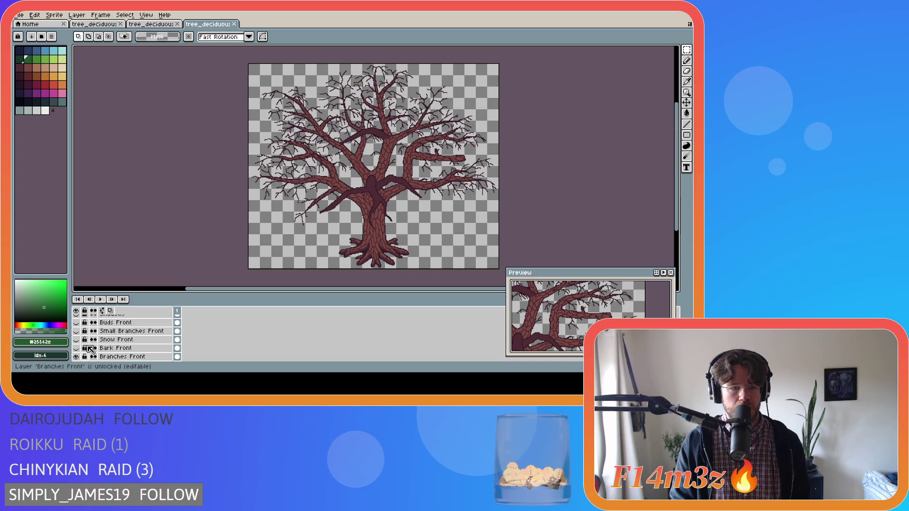
{"action": "left_click", "coordinate": [77, 332]}
{"action": "scroll", "coordinate": [80, 336], "scroll_direction": "down", "scroll_amount": 2}
{"action": "left_click", "coordinate": [76, 331]}
{"action": "scroll", "coordinate": [94, 344], "scroll_direction": "up", "scroll_amount": 1}
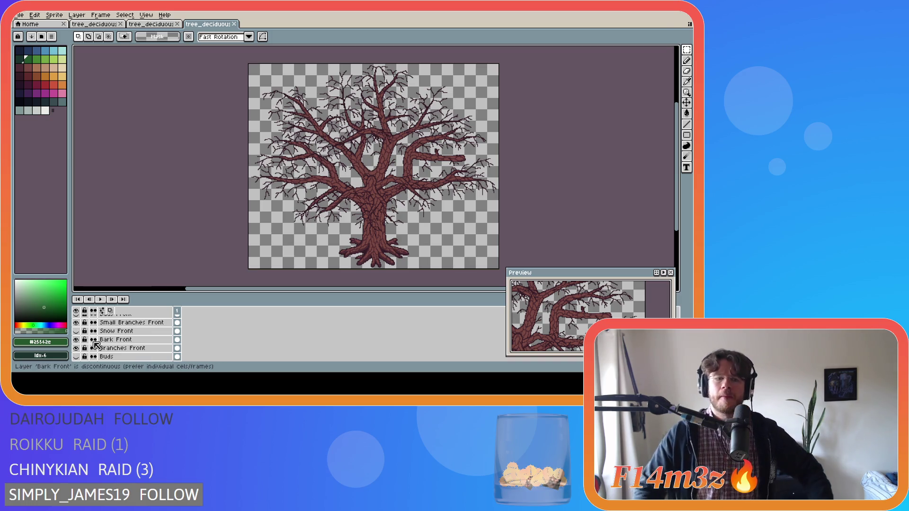
{"action": "scroll", "coordinate": [95, 344], "scroll_direction": "down", "scroll_amount": 2}
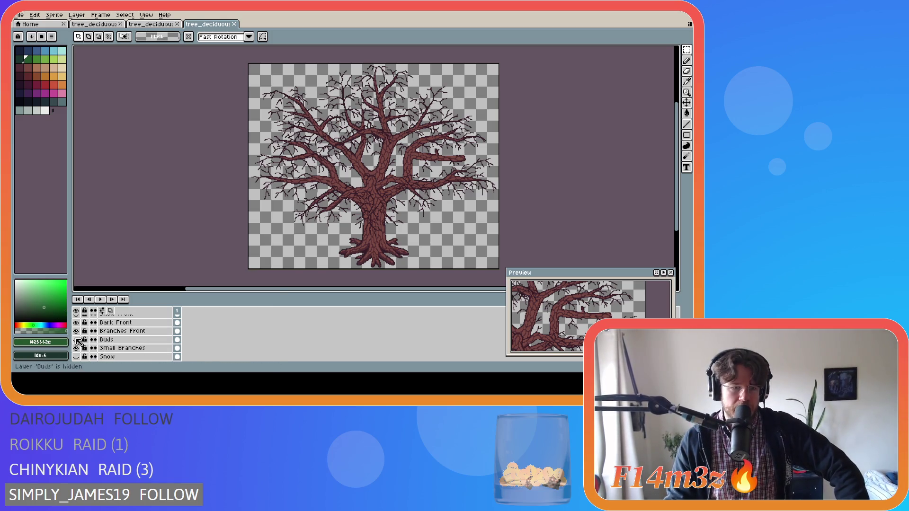
Show the Buds and Buds Front leaf layers on the large tree.
{"action": "left_click", "coordinate": [75, 339]}
{"action": "scroll", "coordinate": [98, 347], "scroll_direction": "down", "scroll_amount": 1}
{"action": "scroll", "coordinate": [94, 346], "scroll_direction": "up", "scroll_amount": 3}
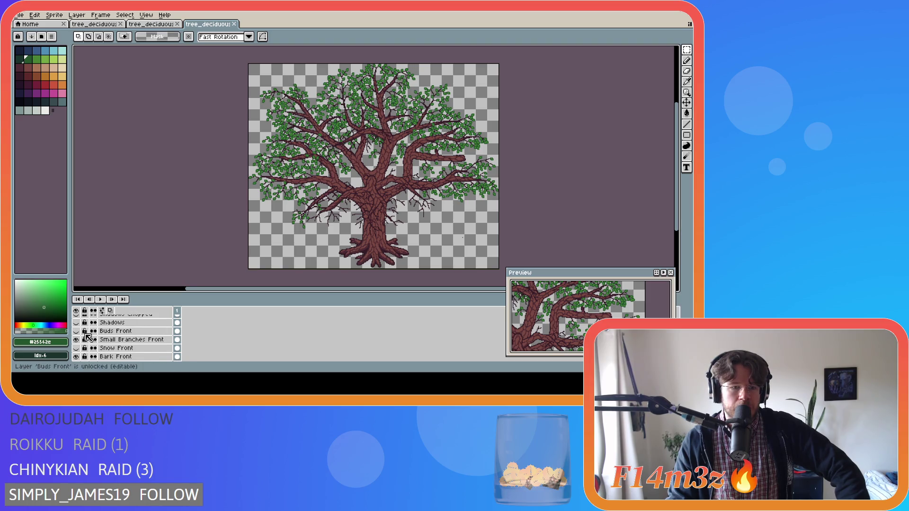
{"action": "left_click", "coordinate": [76, 313]}
{"action": "scroll", "coordinate": [111, 320], "scroll_direction": "up", "scroll_amount": 2}
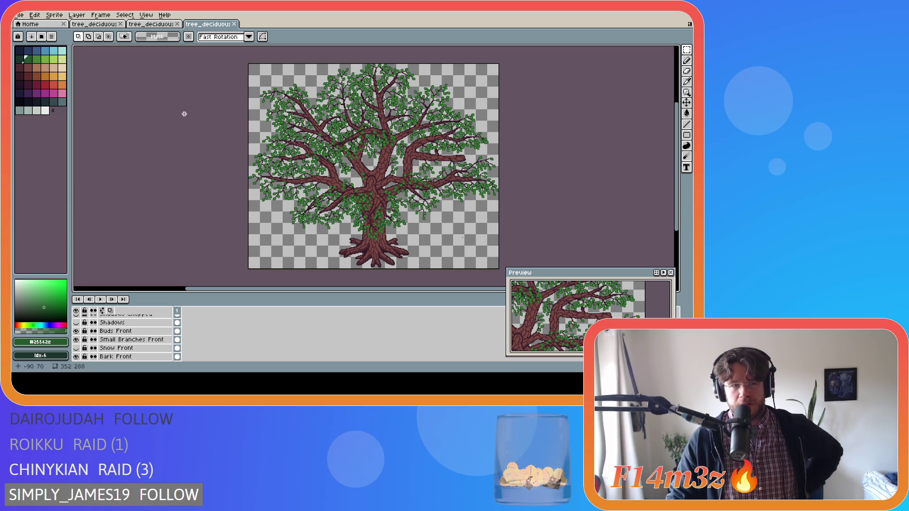
Glance between the tree tabs, settling on the small tree document with only its stump.
{"action": "left_click", "coordinate": [109, 28]}
{"action": "left_click", "coordinate": [208, 24]}
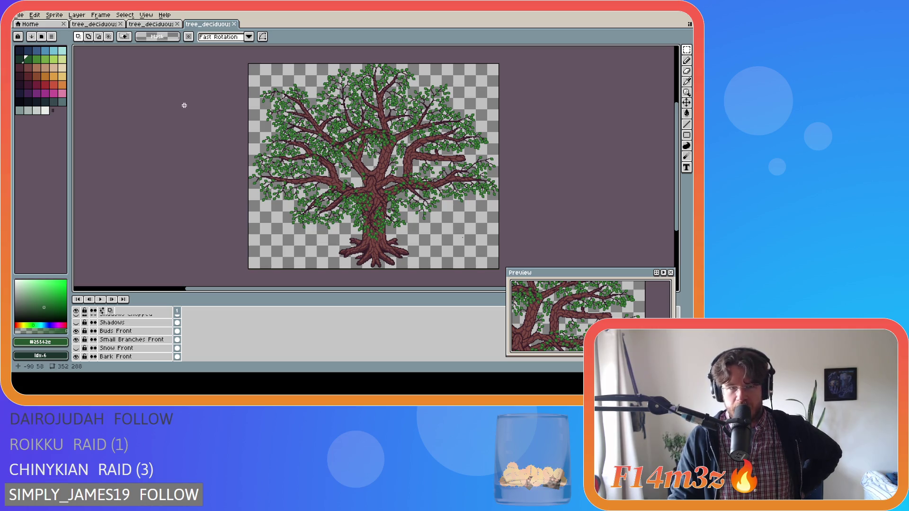
{"action": "left_click", "coordinate": [94, 25]}
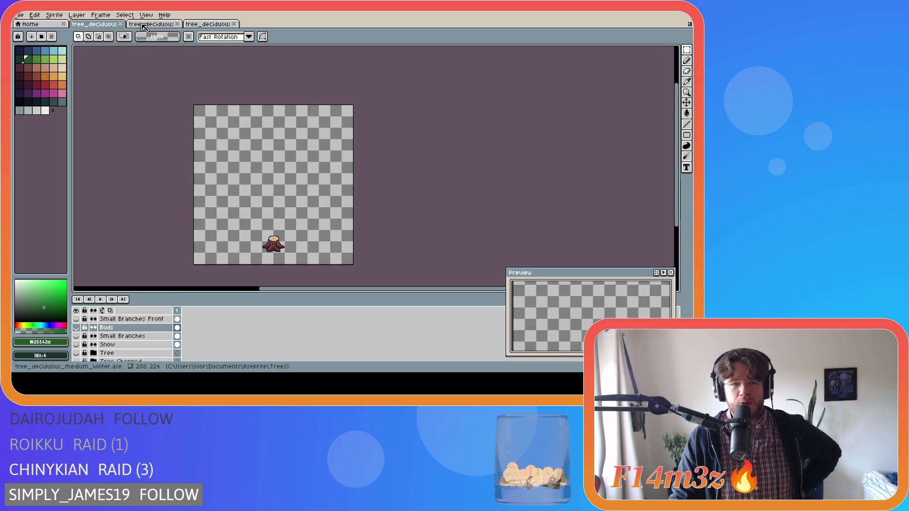
Compare the medium tree by toggling its Shade layer, then cycle through tabs to the small tree.
{"action": "left_click", "coordinate": [145, 25]}
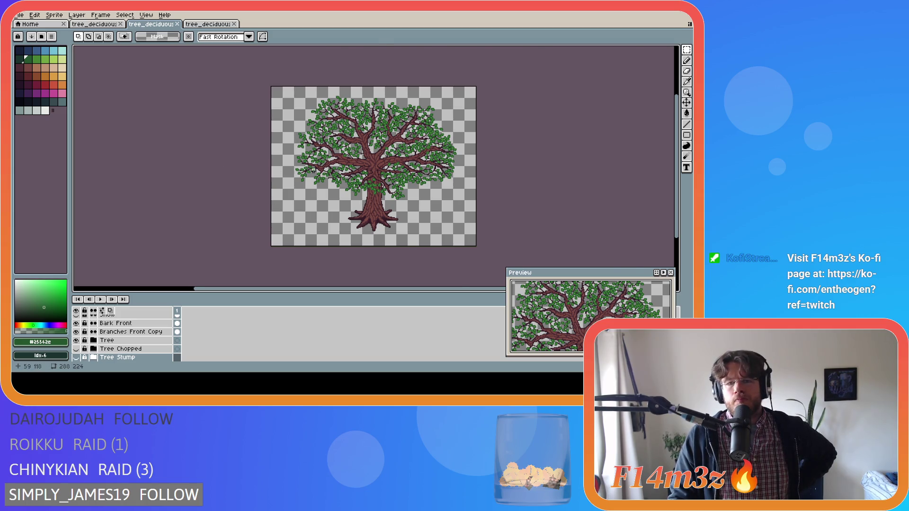
{"action": "scroll", "coordinate": [123, 341], "scroll_direction": "up", "scroll_amount": 3}
{"action": "scroll", "coordinate": [123, 345], "scroll_direction": "up", "scroll_amount": 4}
{"action": "left_click", "coordinate": [76, 349]}
{"action": "left_click", "coordinate": [76, 349]}
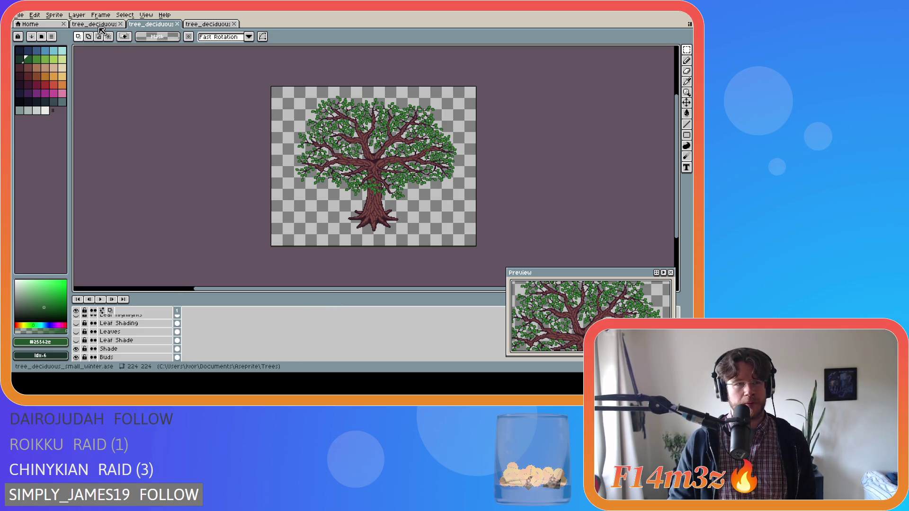
{"action": "left_click", "coordinate": [146, 25]}
{"action": "left_click", "coordinate": [148, 26]}
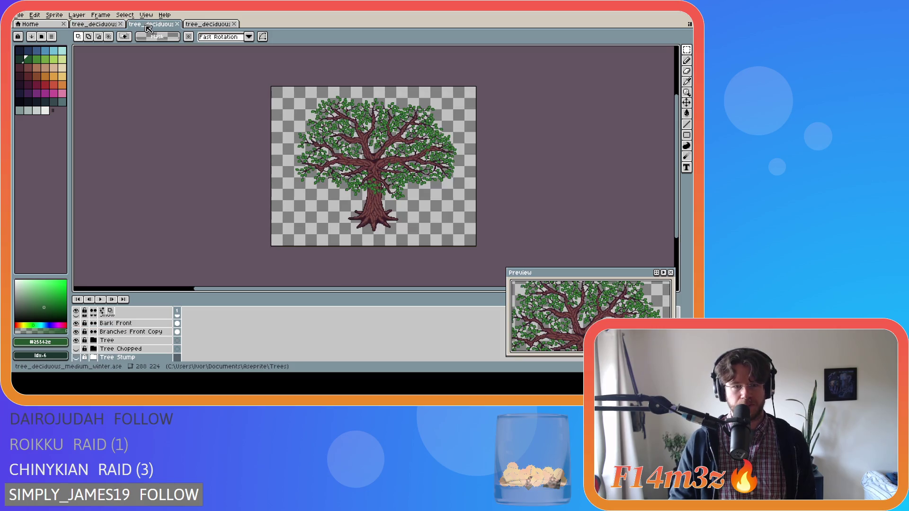
{"action": "key", "text": "ctrl+Tab"}
{"action": "left_click", "coordinate": [137, 26]}
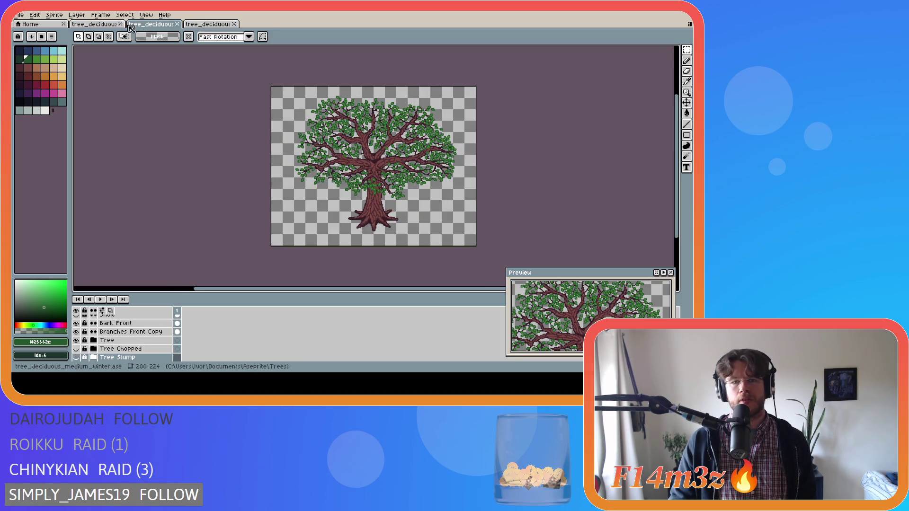
{"action": "left_click", "coordinate": [92, 25]}
Hide Tree Stump, show Tree, Small Branches, Buds and Buds Front, and save tree_deciduous_small_winter.ase.
{"action": "left_click", "coordinate": [75, 348]}
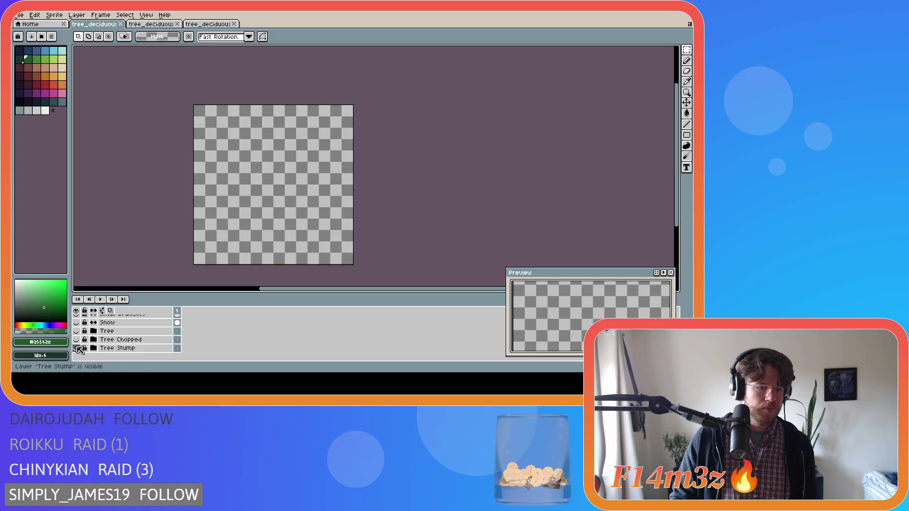
{"action": "left_click", "coordinate": [76, 331]}
{"action": "scroll", "coordinate": [79, 341], "scroll_direction": "up", "scroll_amount": 2}
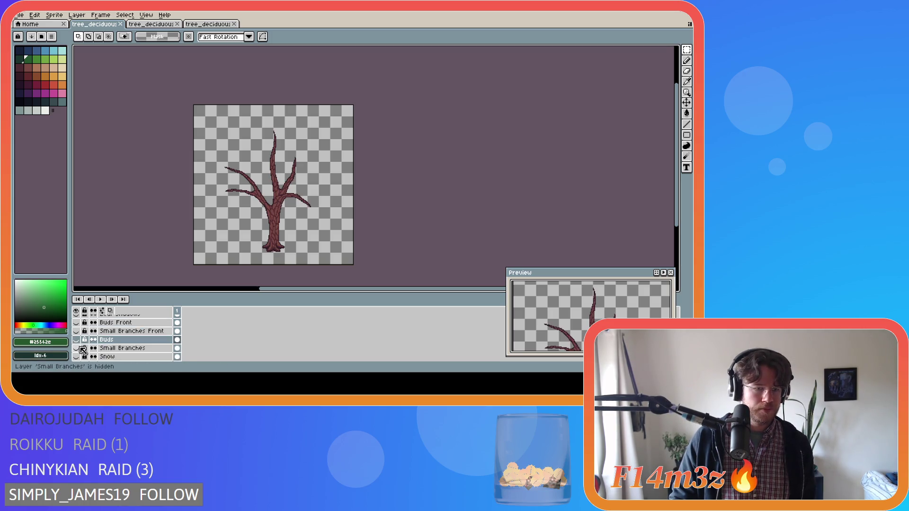
{"action": "left_click", "coordinate": [76, 348]}
{"action": "left_click", "coordinate": [77, 339]}
{"action": "left_click", "coordinate": [76, 322]}
{"action": "scroll", "coordinate": [113, 341], "scroll_direction": "up", "scroll_amount": 4}
{"action": "scroll", "coordinate": [132, 344], "scroll_direction": "up", "scroll_amount": 3}
{"action": "key", "text": "ctrl+s"}
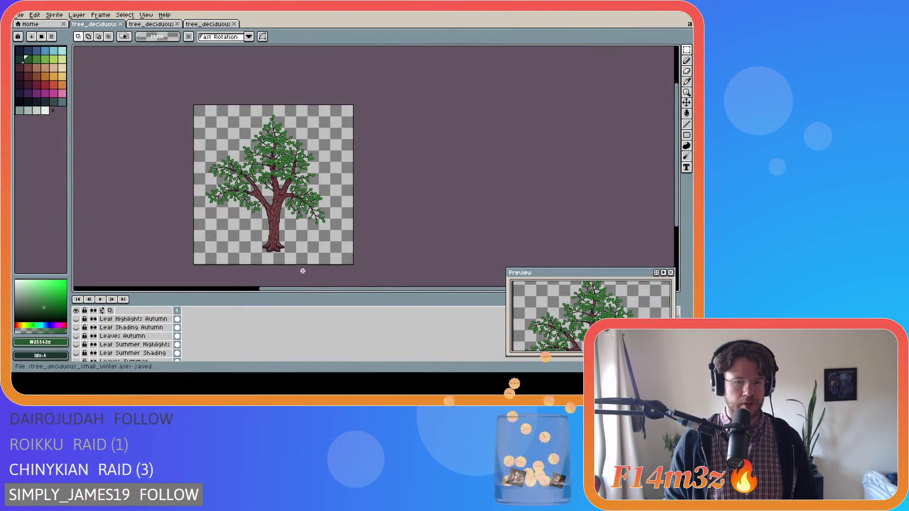
Pan the canvas to centre the tree and save tree_deciduous_small_winter.ase.
{"action": "left_click_drag", "start_coordinate": [331, 288], "coordinate": [291, 288]}
{"action": "left_click_drag", "start_coordinate": [676, 156], "coordinate": [676, 161]}
{"action": "left_click_drag", "start_coordinate": [366, 290], "coordinate": [361, 292]}
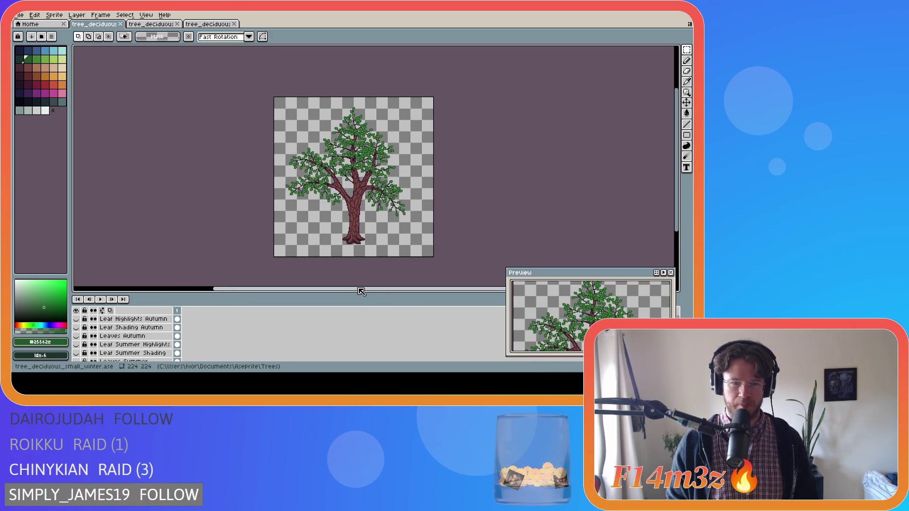
{"action": "key", "text": "ctrl+s"}
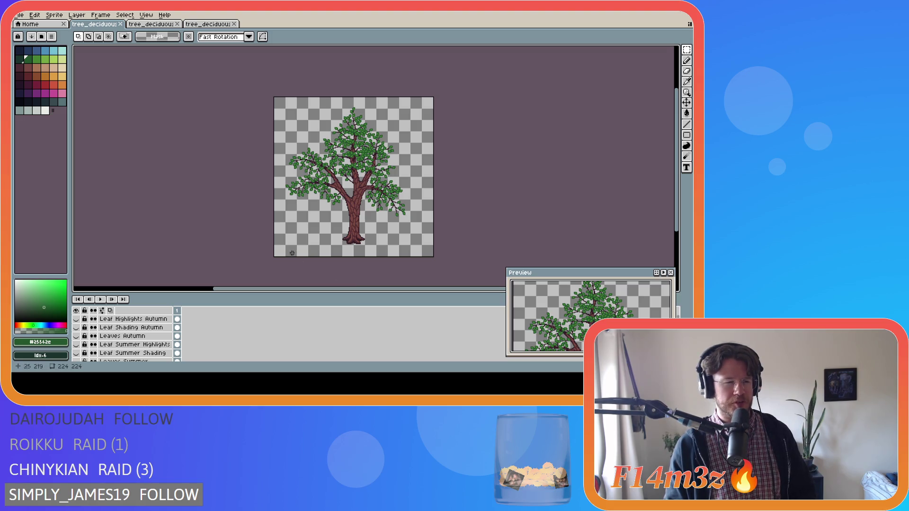
{"action": "key", "text": "ctrl+s"}
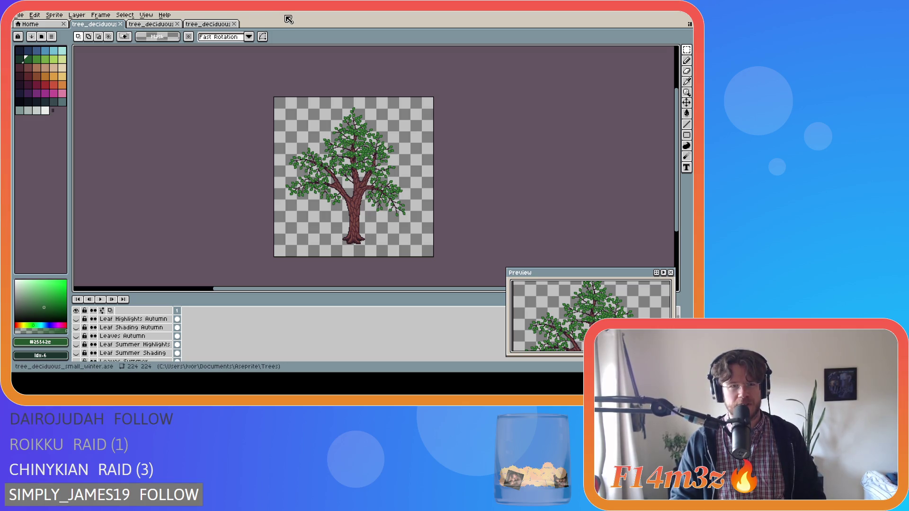
Save tree_deciduous_small_winter.ase, then view tree_deciduous_medium_winter.ase and its leafy canopy.
{"action": "left_click", "coordinate": [155, 24]}
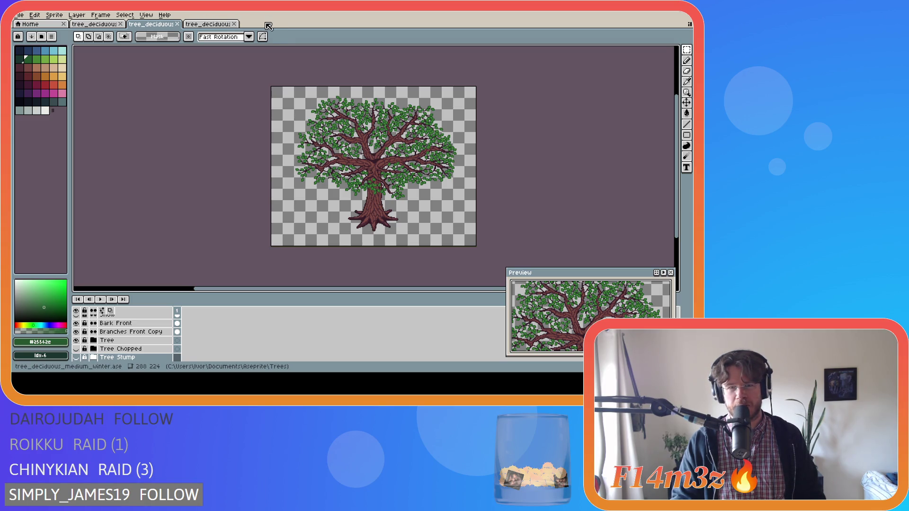
{"action": "left_click", "coordinate": [104, 28]}
{"action": "key", "text": "ctrl+s"}
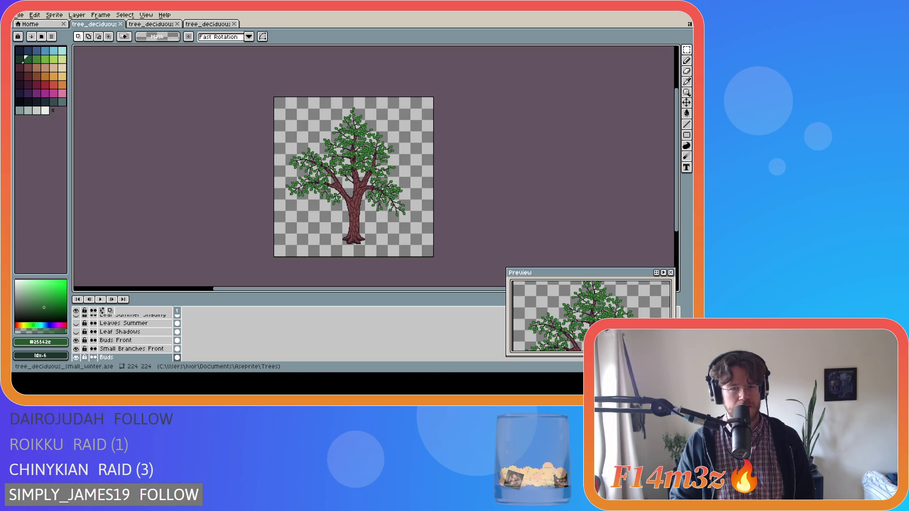
{"action": "left_click", "coordinate": [151, 24]}
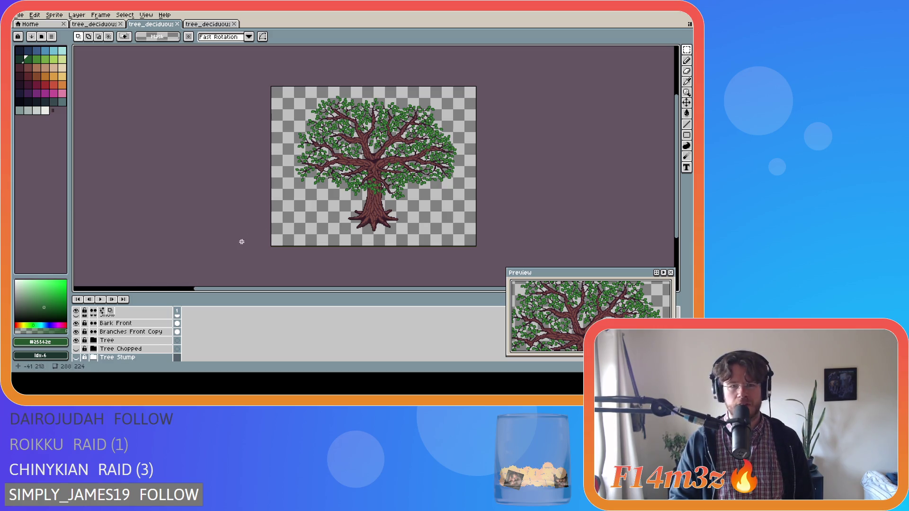
{"action": "scroll", "coordinate": [402, 141], "scroll_direction": "up", "scroll_amount": 1}
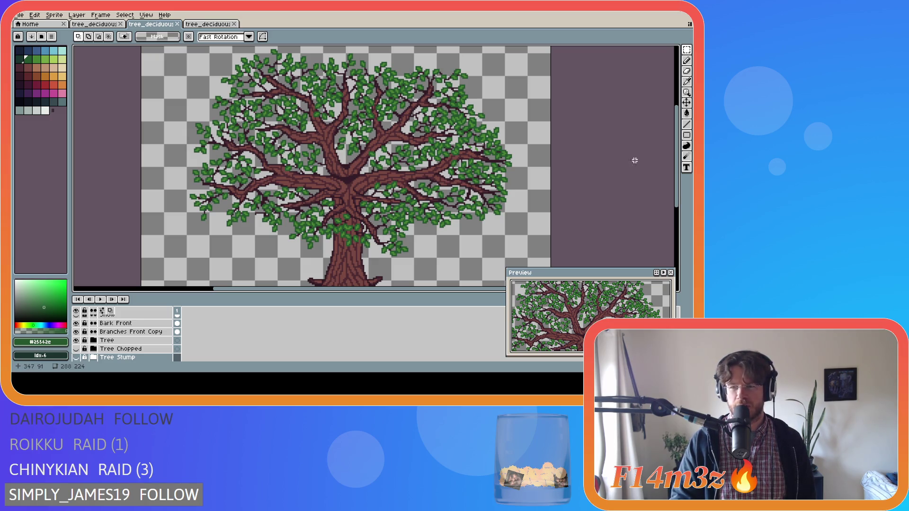
{"action": "scroll", "coordinate": [681, 157], "scroll_direction": "up", "scroll_amount": 1}
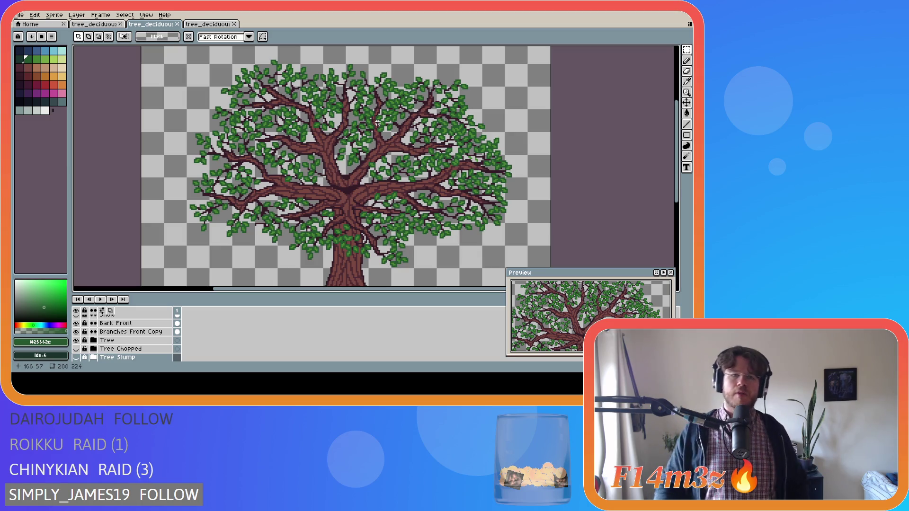
{"action": "left_click", "coordinate": [95, 24]}
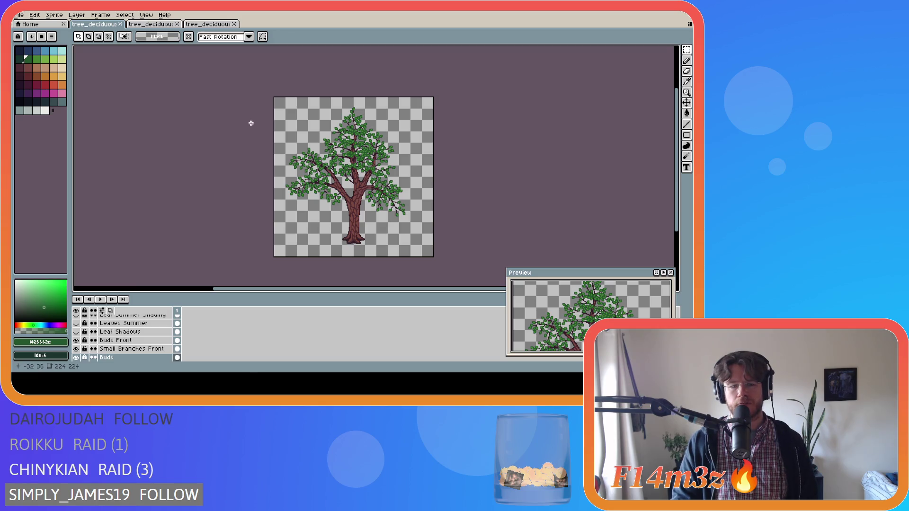
Review the layers of tree_deciduous_small_winter.ase, then return to the GameMaker project.
{"action": "scroll", "coordinate": [247, 327], "scroll_direction": "down", "scroll_amount": 4}
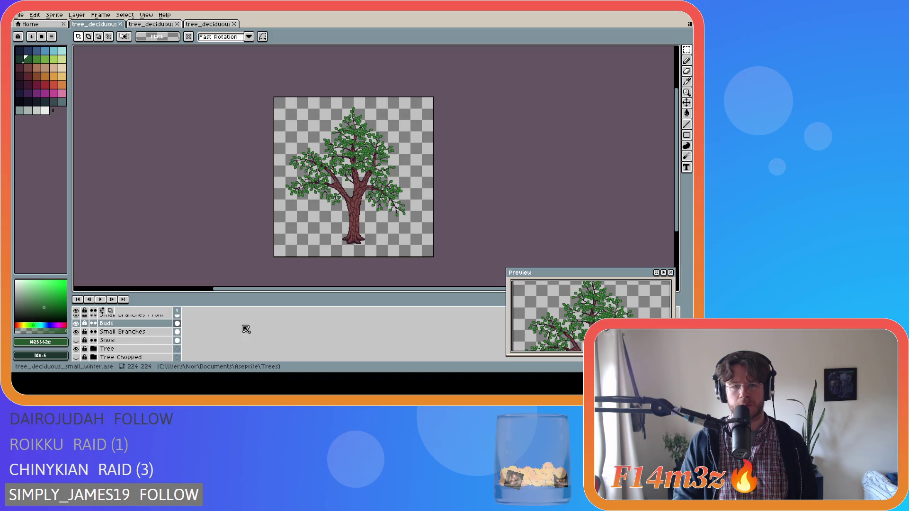
{"action": "scroll", "coordinate": [222, 342], "scroll_direction": "down", "scroll_amount": 2}
{"action": "scroll", "coordinate": [221, 342], "scroll_direction": "up", "scroll_amount": 6}
{"action": "scroll", "coordinate": [220, 341], "scroll_direction": "up", "scroll_amount": 5}
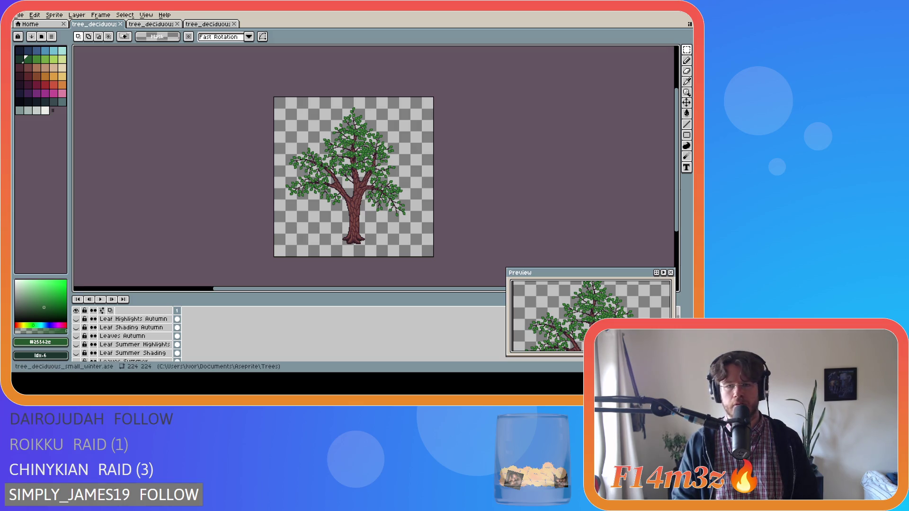
{"action": "key", "text": "alt+Tab"}
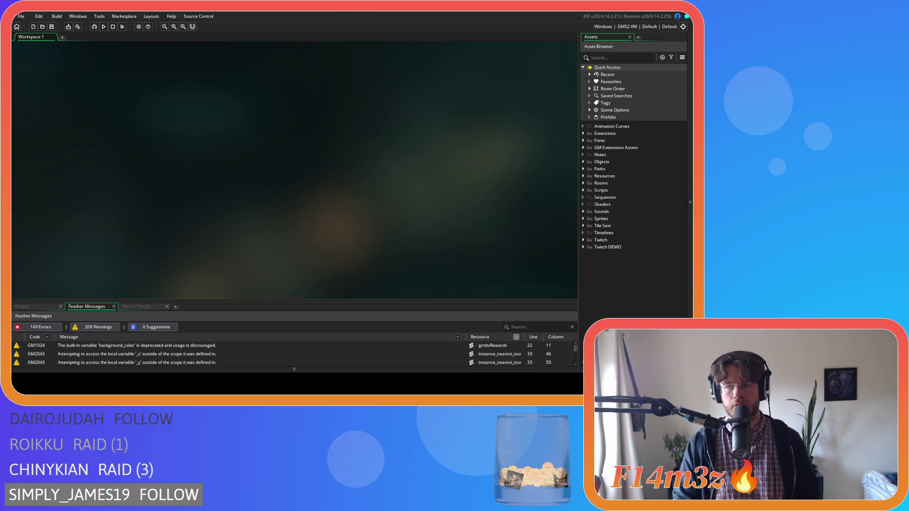
Build and run the Entheogen project with F5 to reach the title menu.
{"action": "key", "text": "F5"}
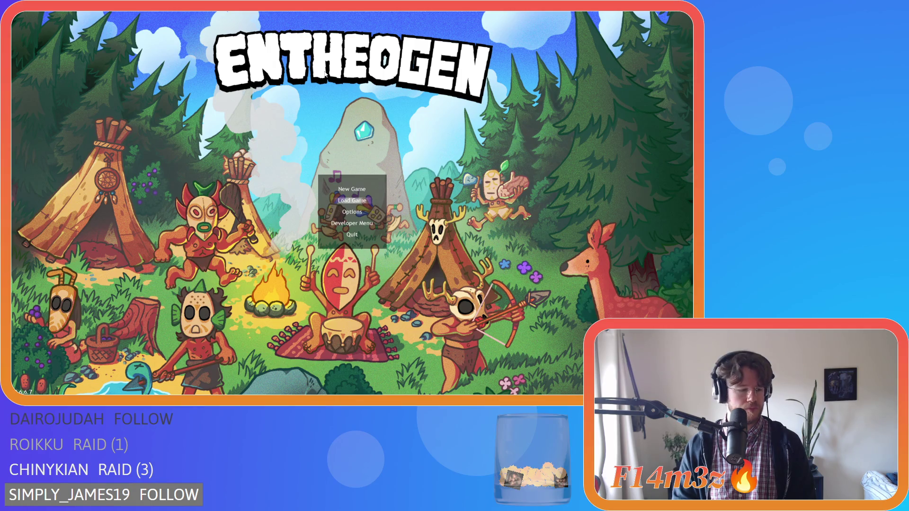
Quickload the saved winter game from the title menu.
{"action": "key", "text": "Return"}
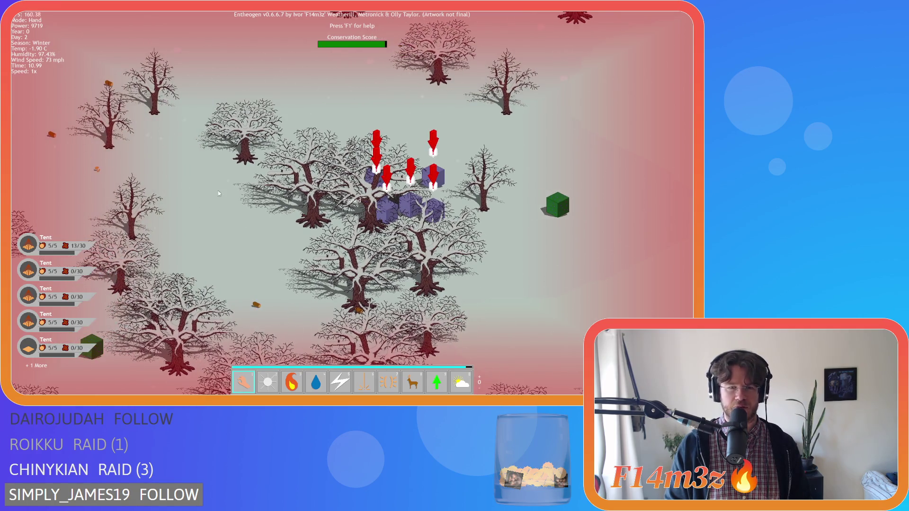
Jump to the village and pan around it until the tents sit mid-screen.
{"action": "mouse_move", "coordinate": [180, 183]}
{"action": "left_mouse_down"}
{"action": "mouse_move", "coordinate": [217, 172]}
{"action": "mouse_move", "coordinate": [192, 203]}
{"action": "left_mouse_up"}
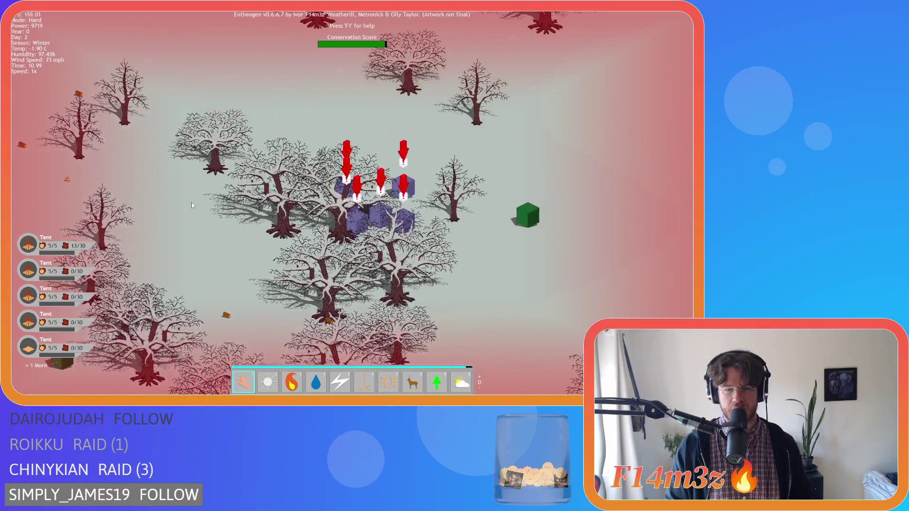
{"action": "key", "text": "h"}
{"action": "scroll", "coordinate": [192, 203], "scroll_direction": "down", "scroll_amount": 5}
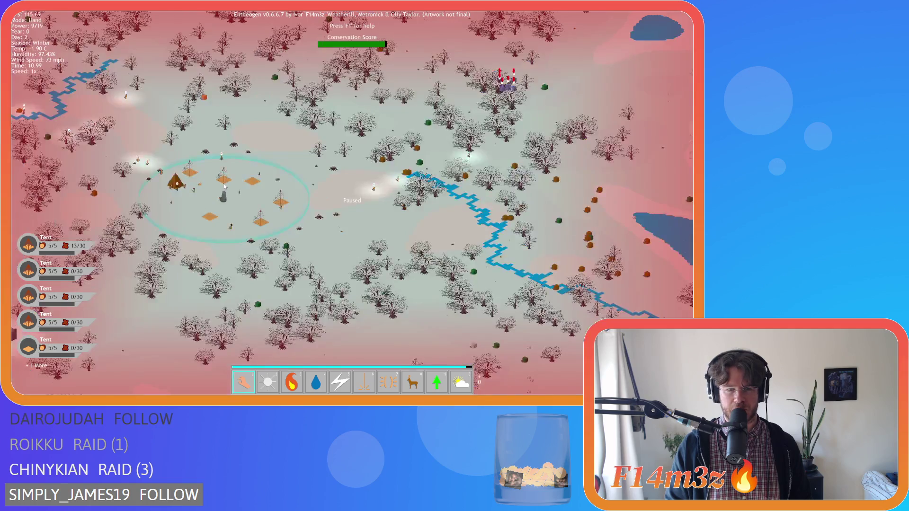
{"action": "scroll", "coordinate": [224, 186], "scroll_direction": "up", "scroll_amount": 5}
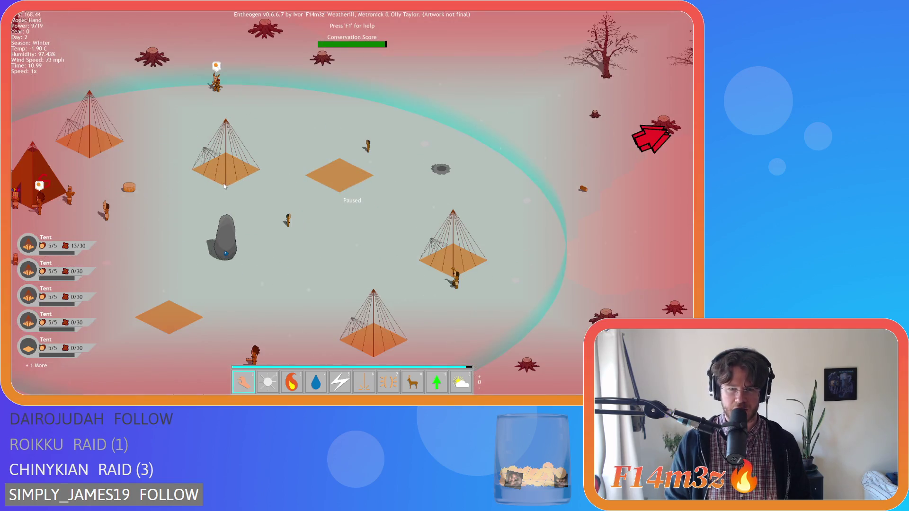
{"action": "key", "text": "Up"}
{"action": "key", "text": "Left"}
{"action": "scroll", "coordinate": [253, 136], "scroll_direction": "down", "scroll_amount": 4}
{"action": "key", "text": "Down"}
{"action": "key", "text": "Right"}
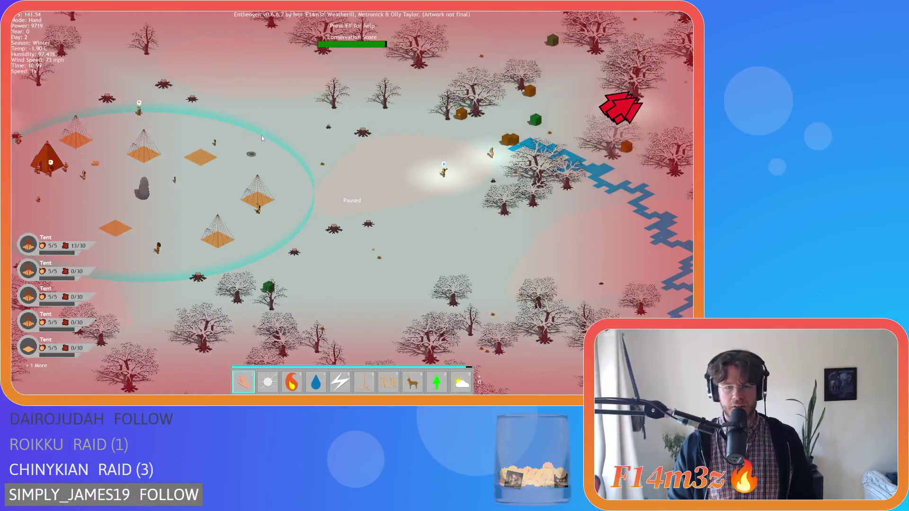
{"action": "key", "text": "Right"}
{"action": "key", "text": "Left"}
{"action": "key", "text": "Down"}
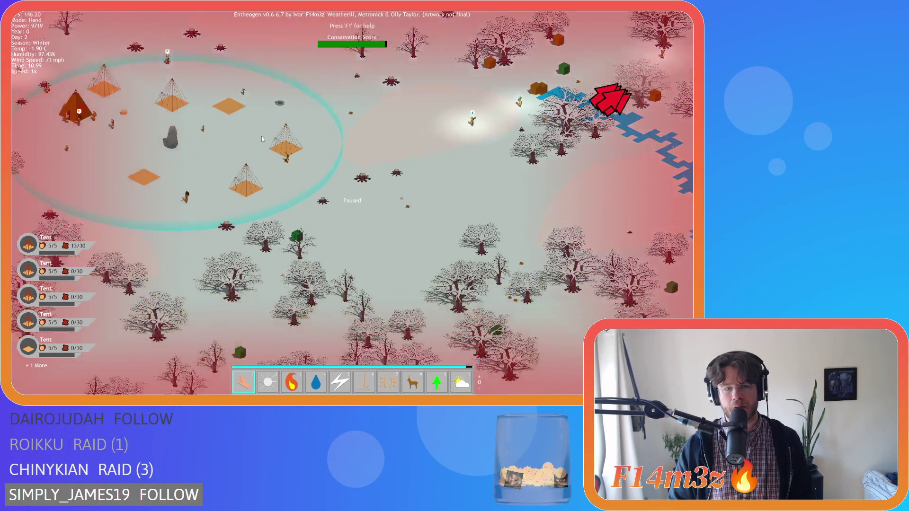
{"action": "key", "text": "Left"}
{"action": "key", "text": "Up"}
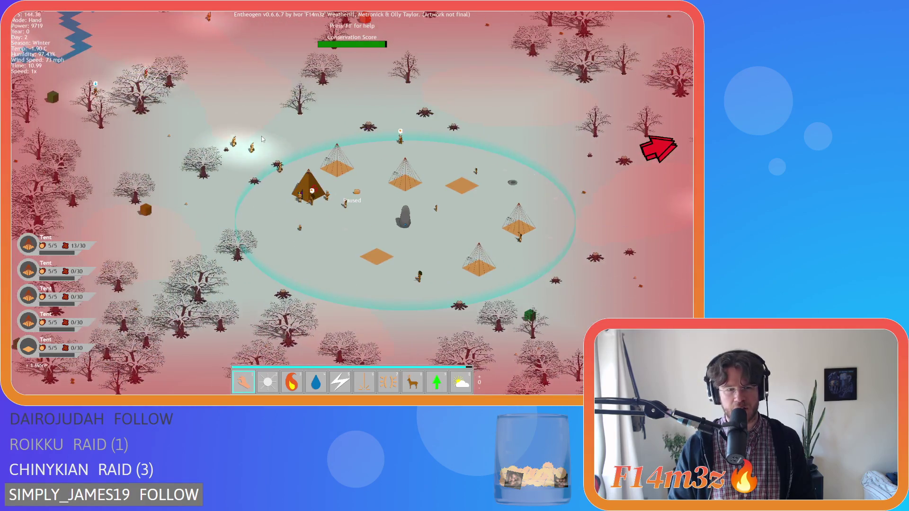
{"action": "scroll", "coordinate": [261, 138], "scroll_direction": "up", "scroll_amount": 3}
Pan past the tents to inspect the stump sprites and the trees south and northeast.
{"action": "key", "text": "Right"}
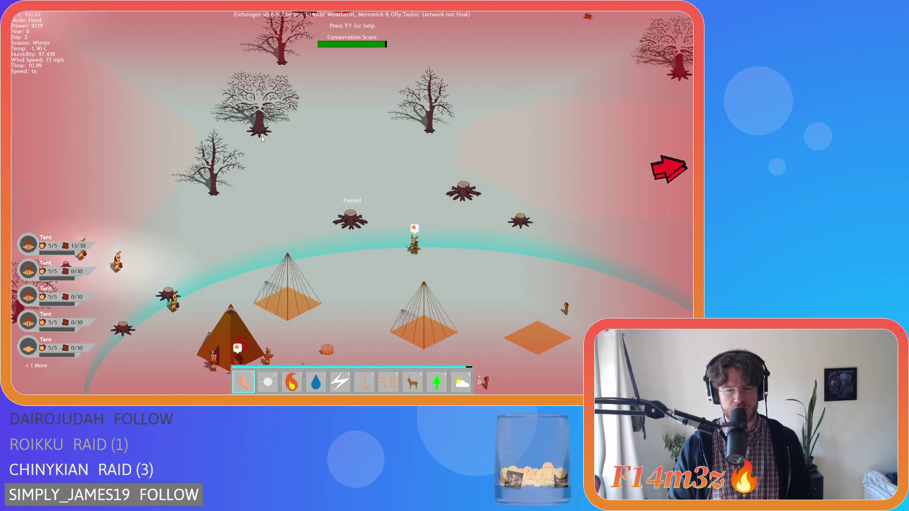
{"action": "scroll", "coordinate": [261, 138], "scroll_direction": "up", "scroll_amount": 3}
{"action": "key", "text": "Right"}
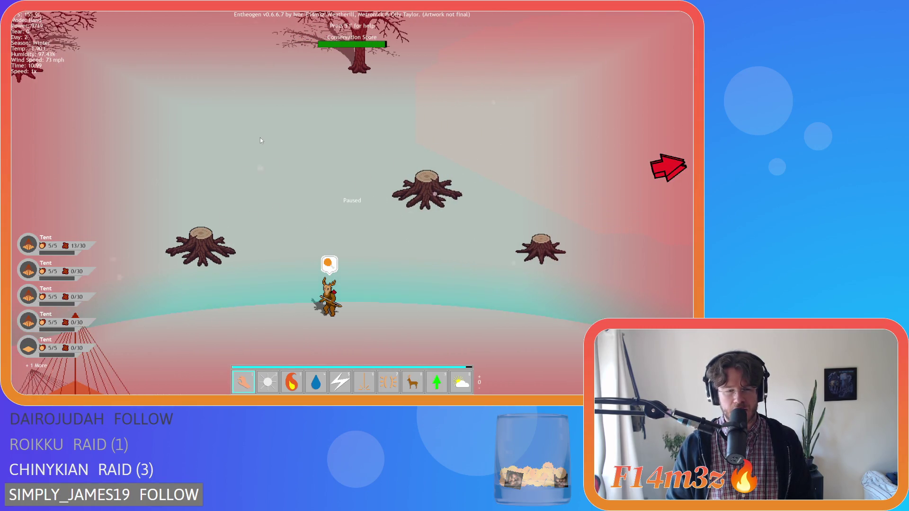
{"action": "scroll", "coordinate": [260, 138], "scroll_direction": "down", "scroll_amount": 5}
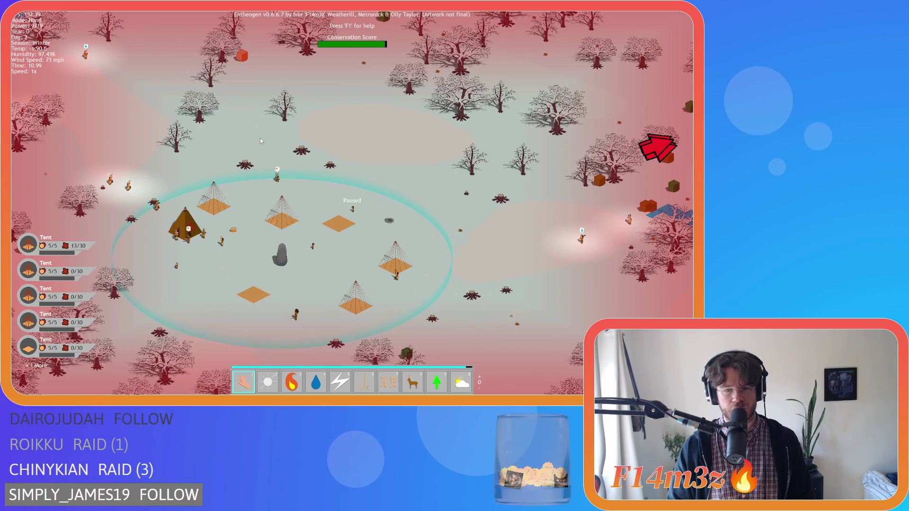
{"action": "key", "text": "Down"}
{"action": "key", "text": "Right"}
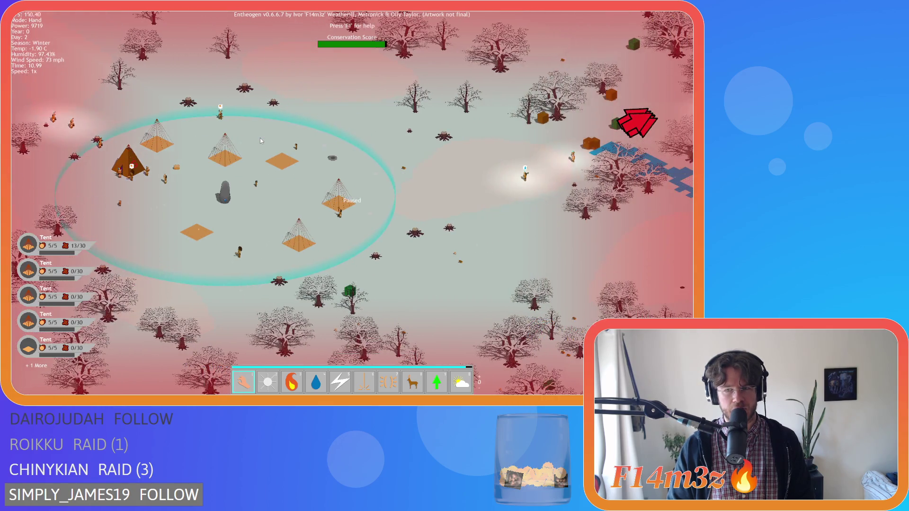
{"action": "key", "text": "Up"}
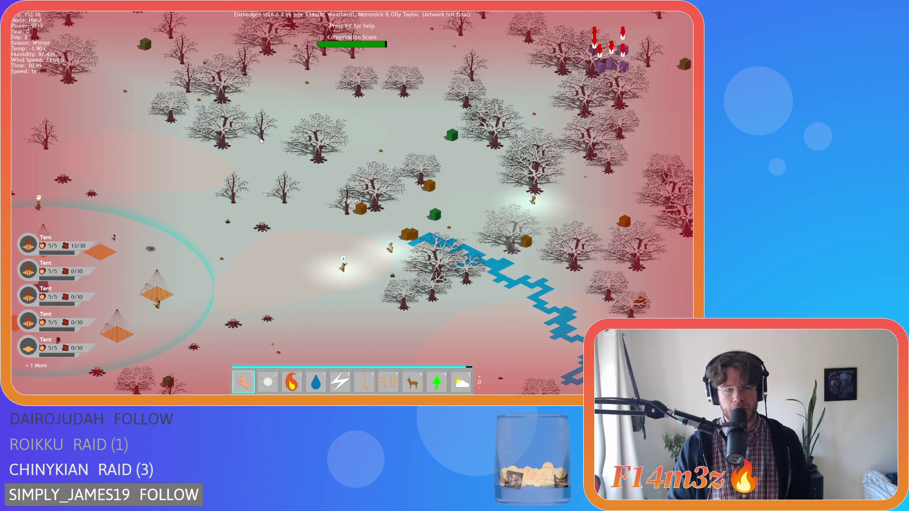
{"action": "scroll", "coordinate": [259, 138], "scroll_direction": "down", "scroll_amount": 2}
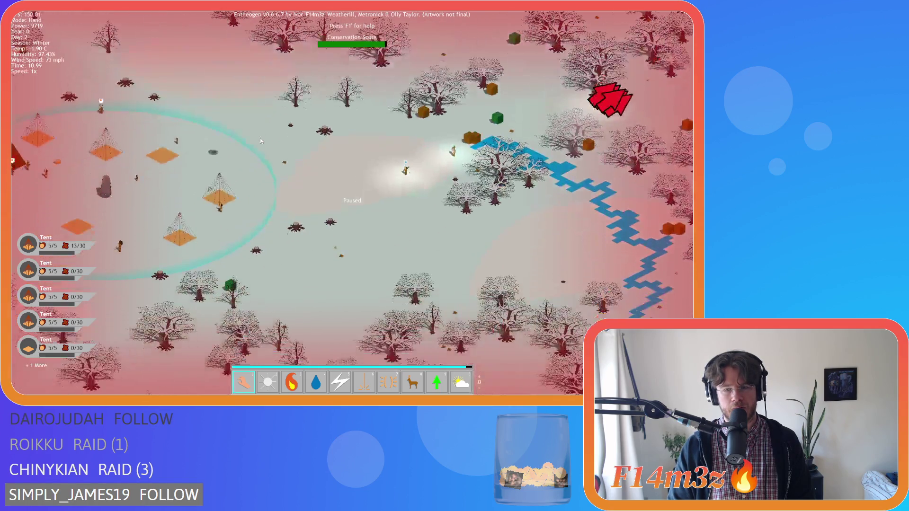
{"action": "scroll", "coordinate": [351, 148], "scroll_direction": "up", "scroll_amount": 5}
{"action": "scroll", "coordinate": [351, 148], "scroll_direction": "up", "scroll_amount": 3}
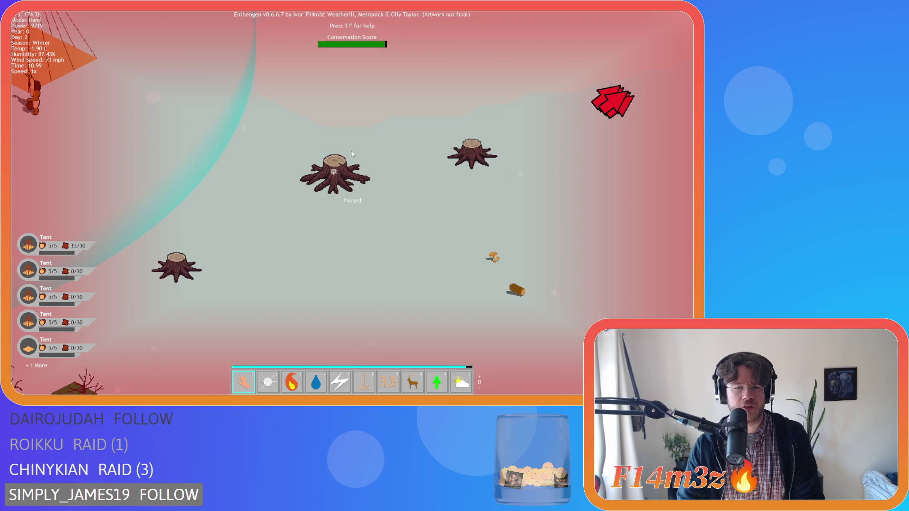
{"action": "scroll", "coordinate": [347, 157], "scroll_direction": "down", "scroll_amount": 5}
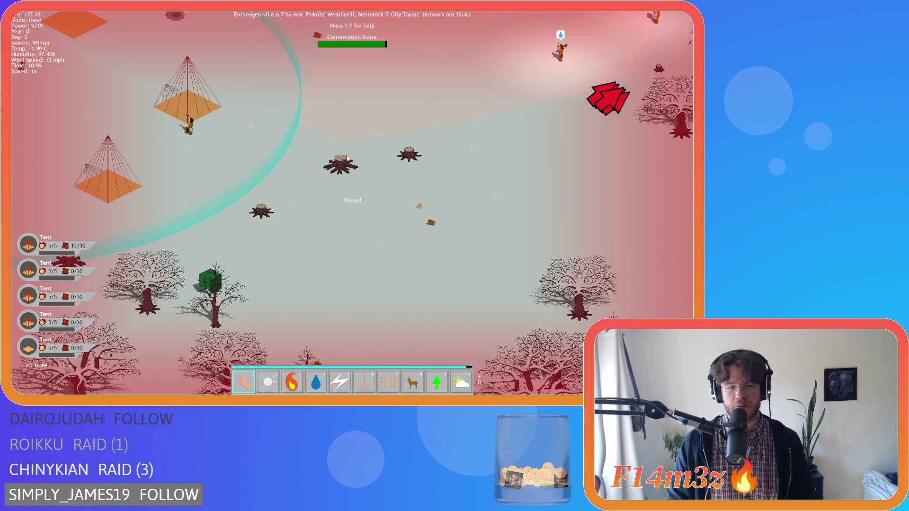
Pan across the snowy forest toward the river, comparing tree sizes.
{"action": "key", "text": "a"}
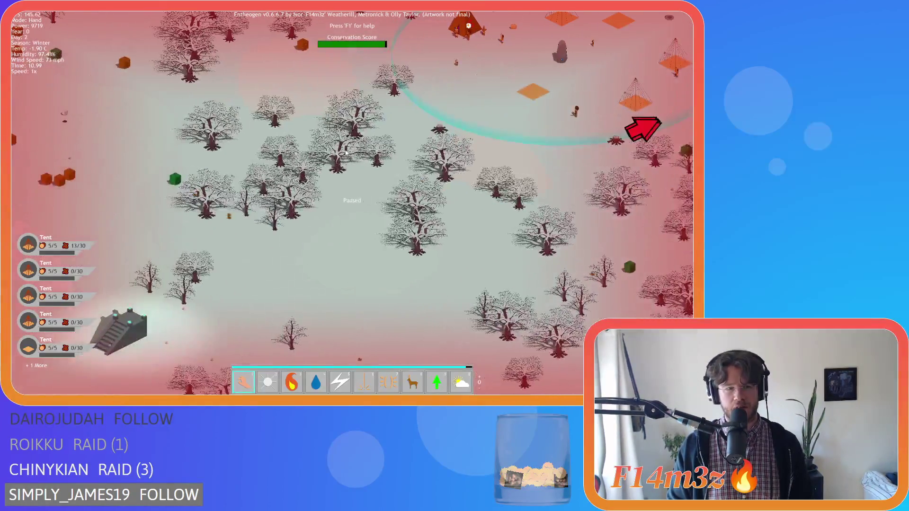
{"action": "scroll", "coordinate": [344, 153], "scroll_direction": "up", "scroll_amount": 5}
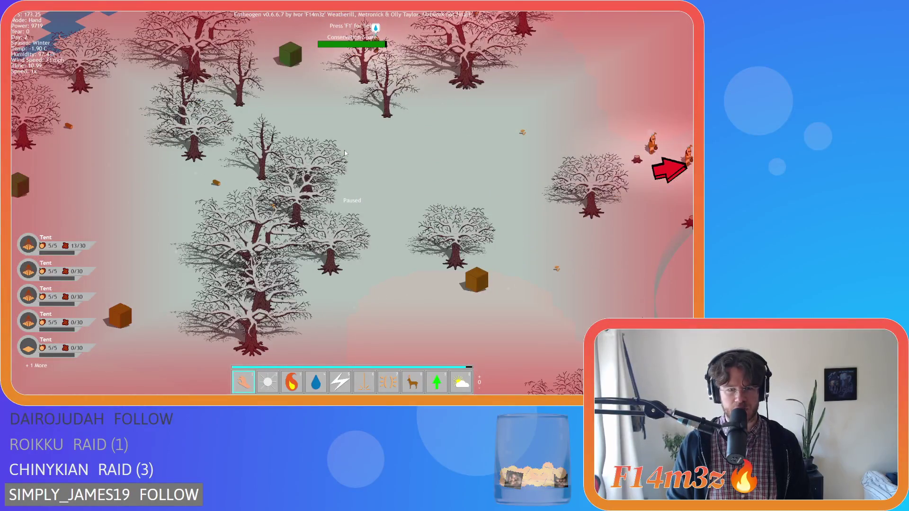
{"action": "key", "text": "w"}
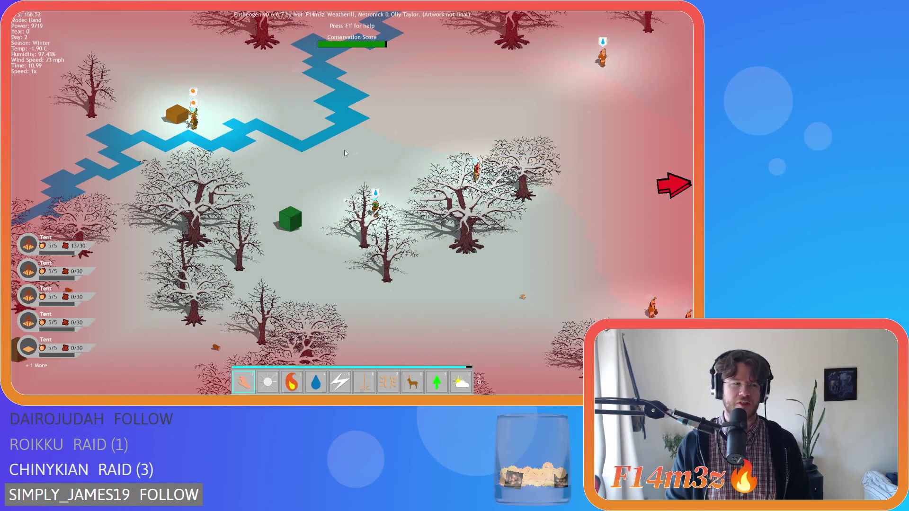
{"action": "key", "text": "d"}
{"action": "key", "text": "s"}
{"action": "key", "text": "space"}
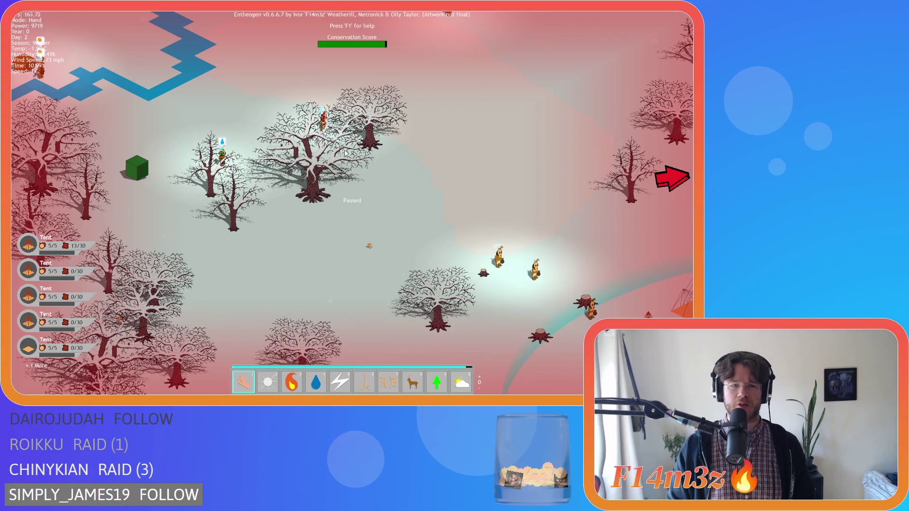
{"action": "key", "text": "d"}
{"action": "key", "text": "w"}
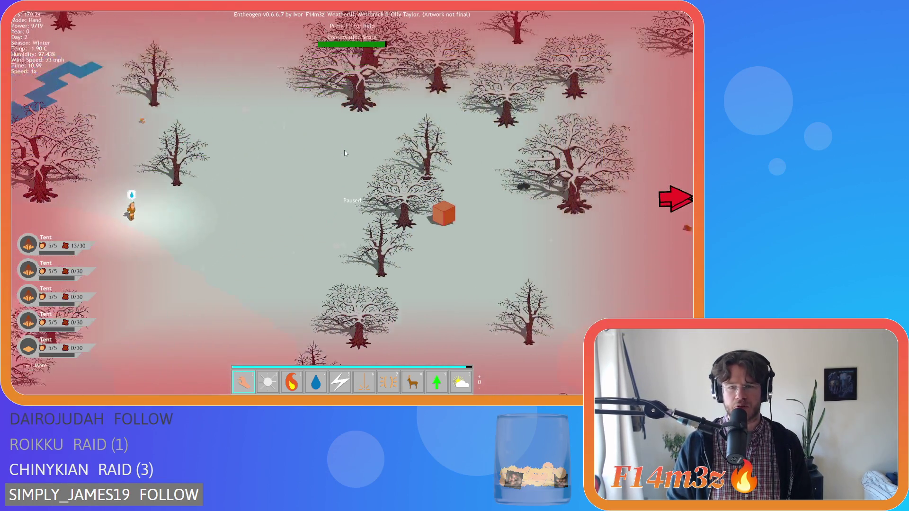
{"action": "key", "text": "d"}
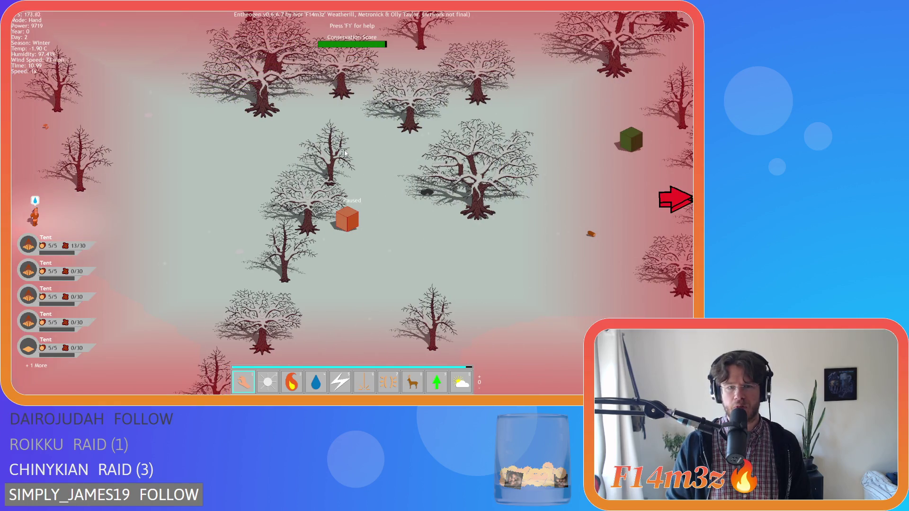
{"action": "key", "text": "d"}
{"action": "key", "text": "w"}
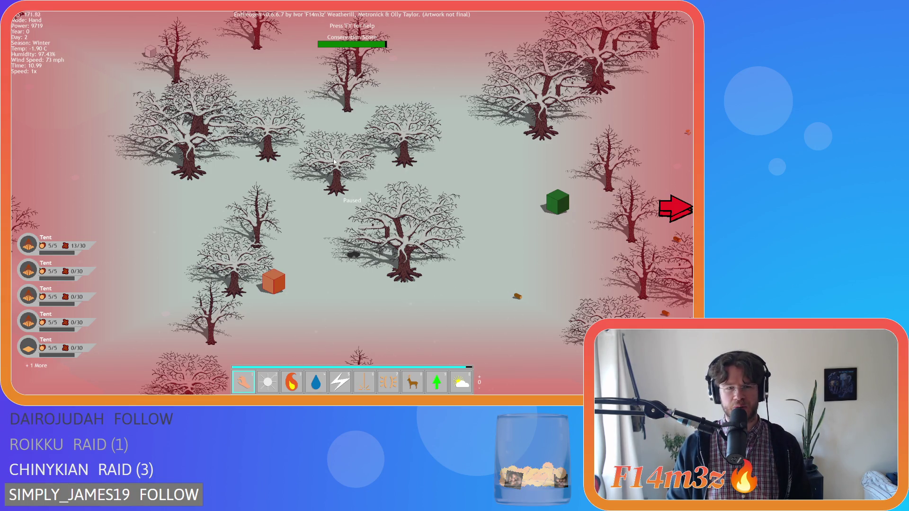
Pan left toward the river and cubes, then down-right to fresh trees and water.
{"action": "key", "text": "Left"}
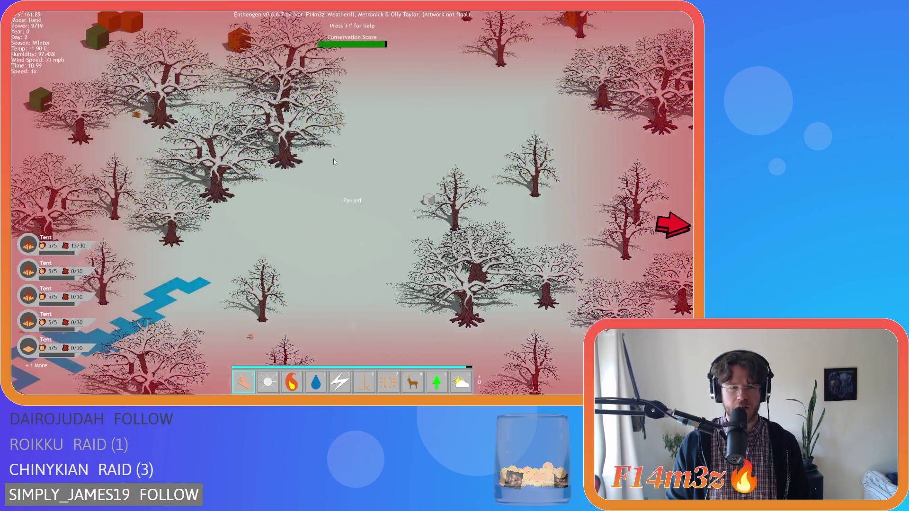
{"action": "key", "text": "Left"}
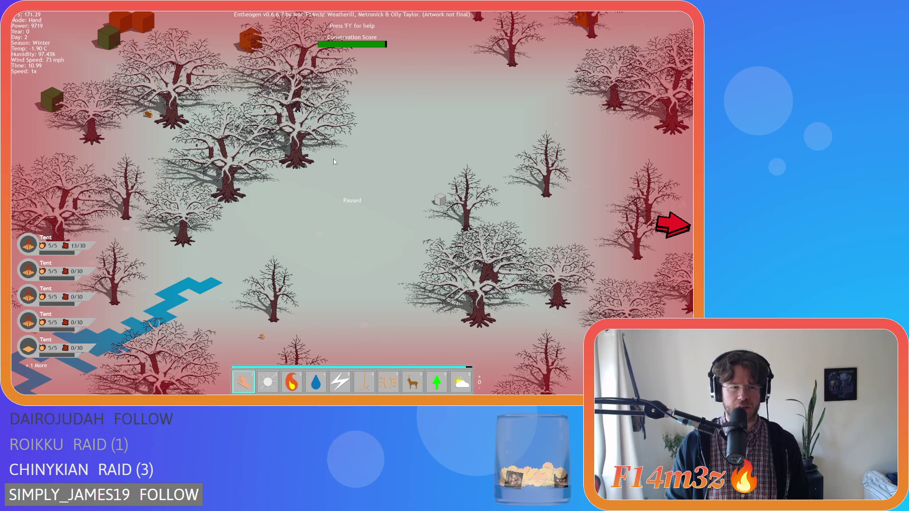
{"action": "key", "text": "Down"}
{"action": "key", "text": "Right"}
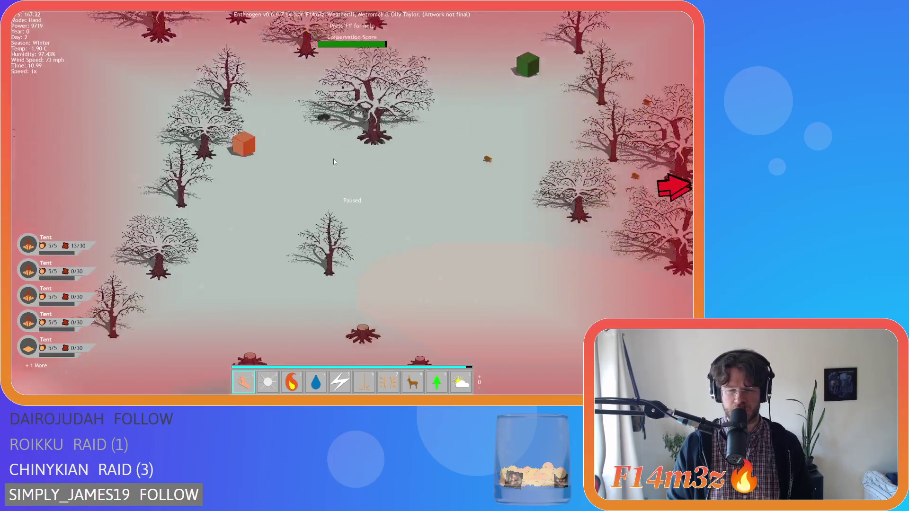
{"action": "key", "text": "Right"}
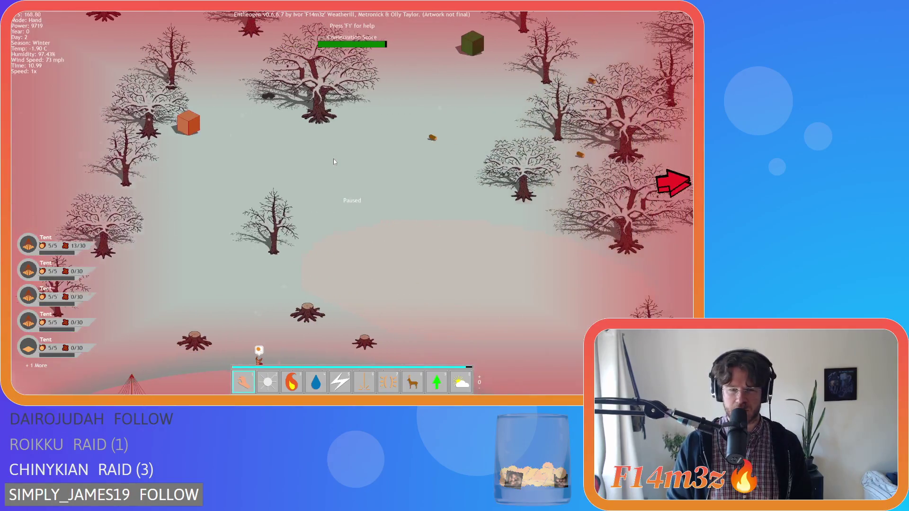
{"action": "key", "text": "Right"}
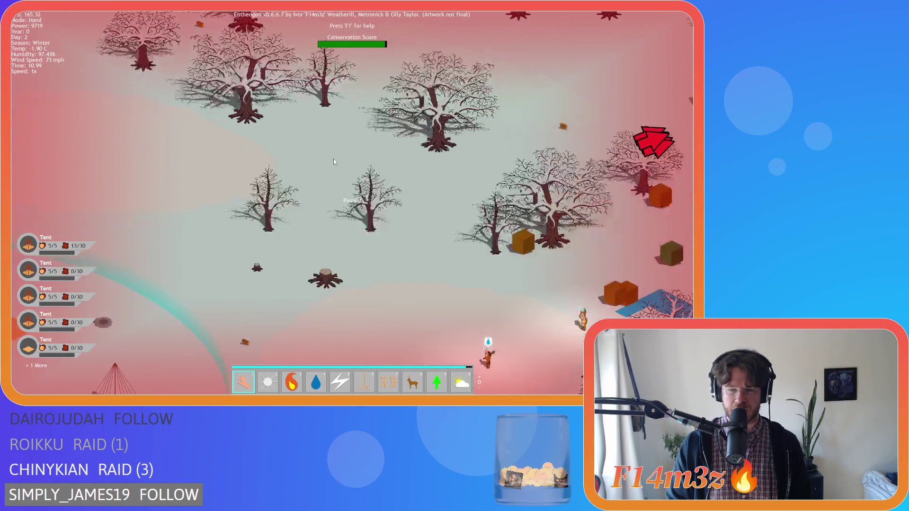
{"action": "key", "text": "Down"}
{"action": "key", "text": "Right"}
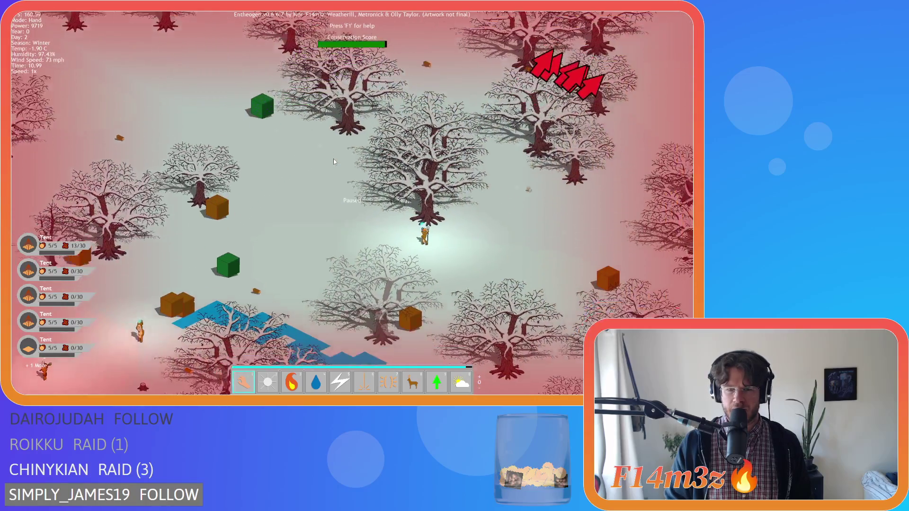
{"action": "key", "text": "Down"}
{"action": "key", "text": "Right"}
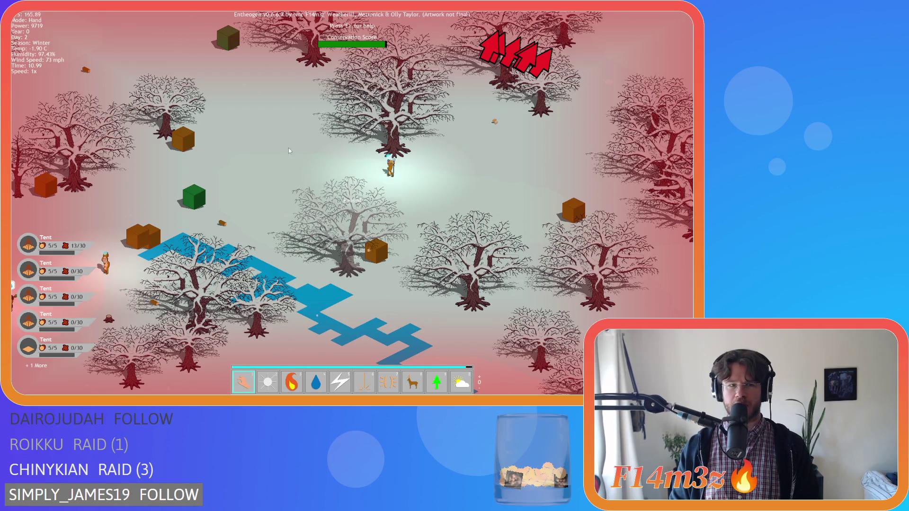
Pan up over the forest to the green cubes and on toward the water.
{"action": "key", "text": "w"}
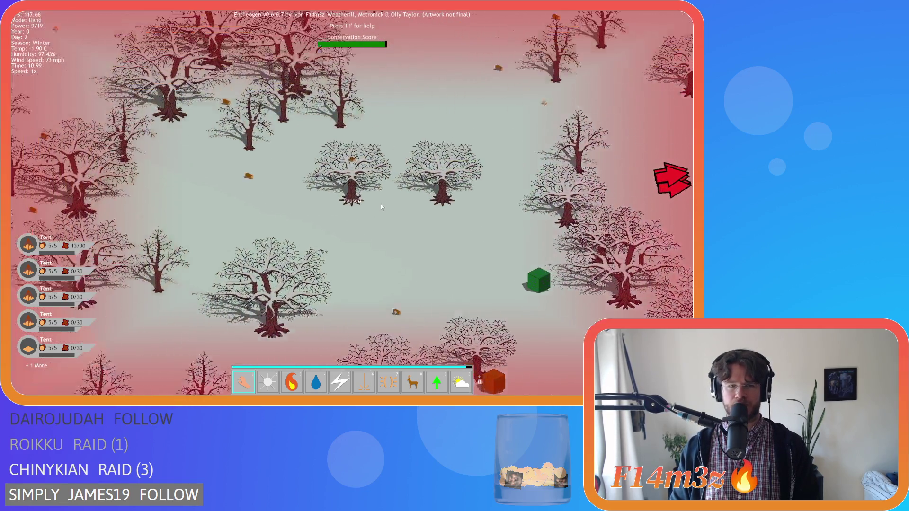
{"action": "key", "text": "w"}
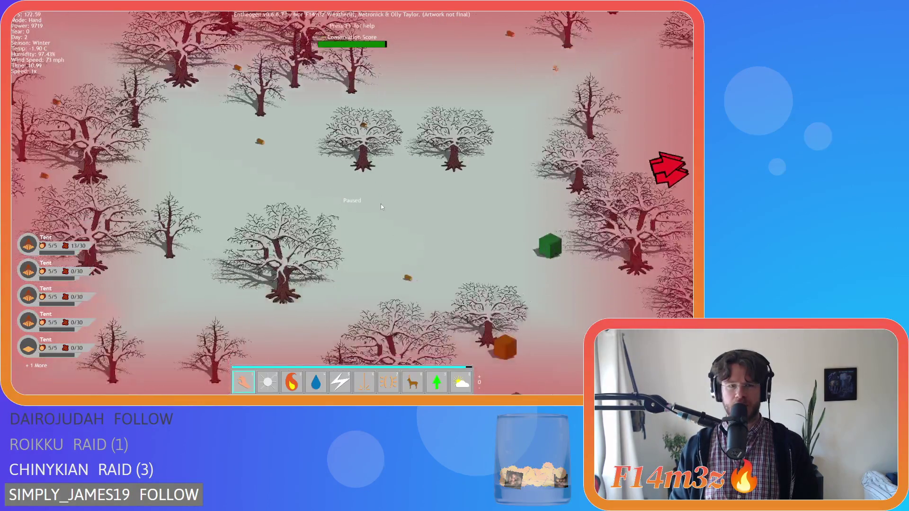
{"action": "key", "text": "w"}
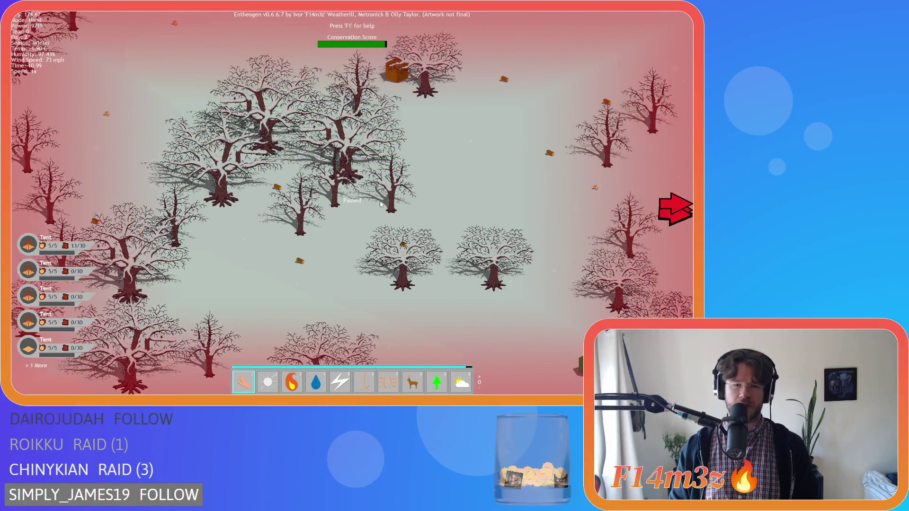
{"action": "key", "text": "w"}
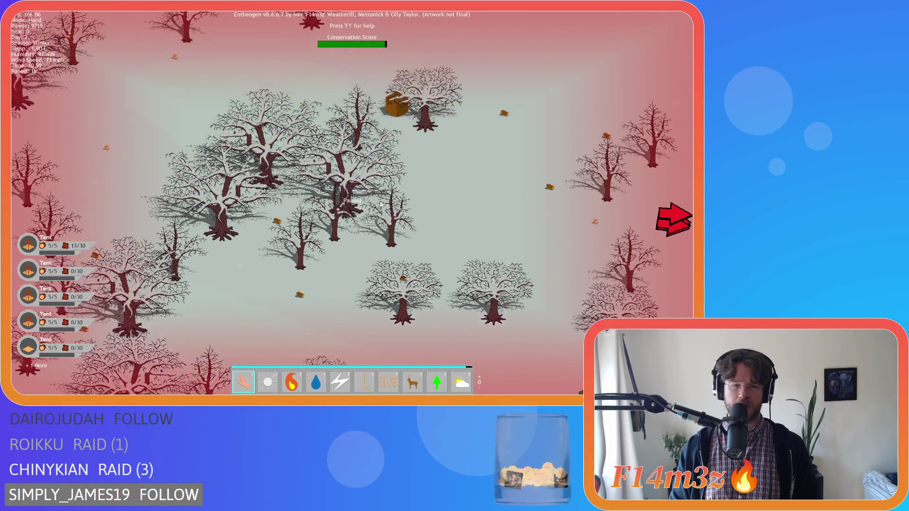
{"action": "key", "text": "d"}
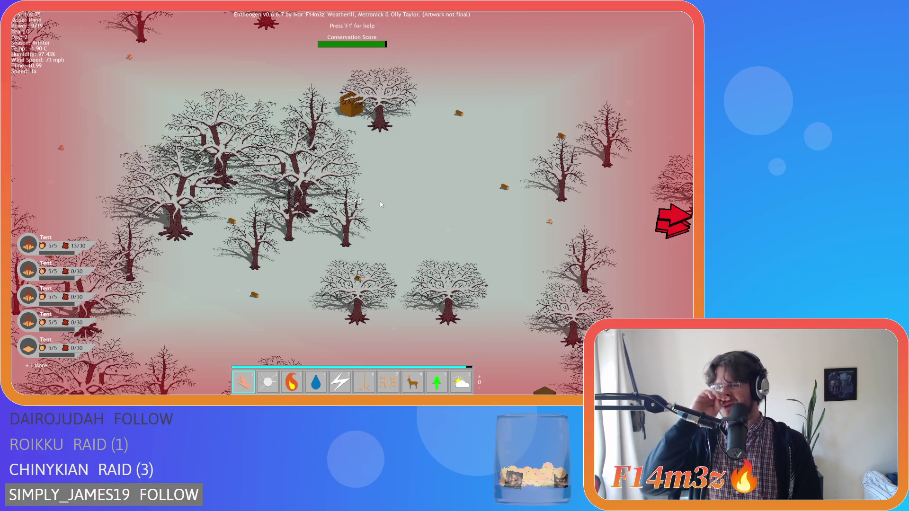
{"action": "key", "text": "w"}
{"action": "key", "text": "d"}
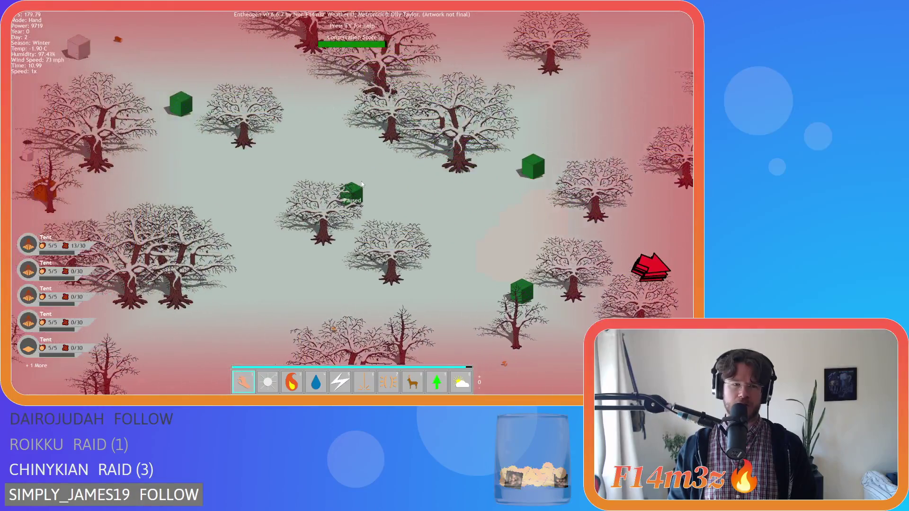
{"action": "key", "text": "w"}
{"action": "key", "text": "a"}
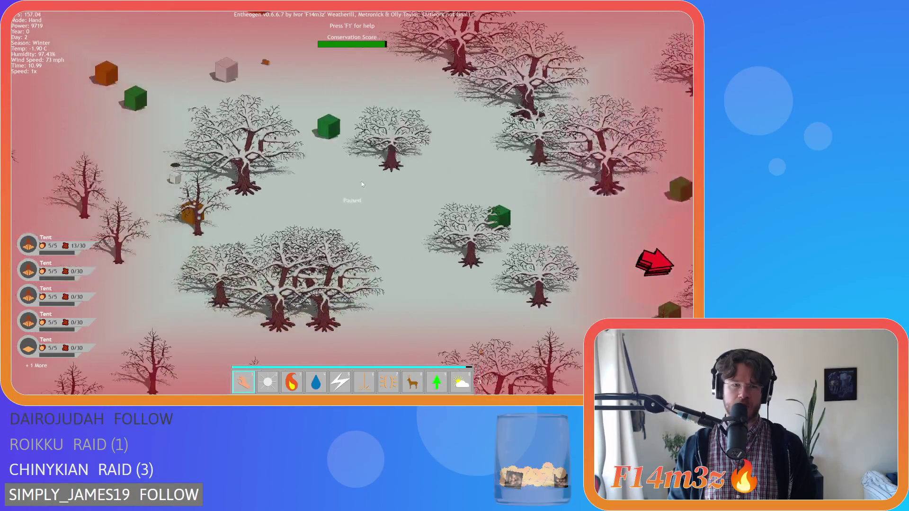
{"action": "key", "text": "w"}
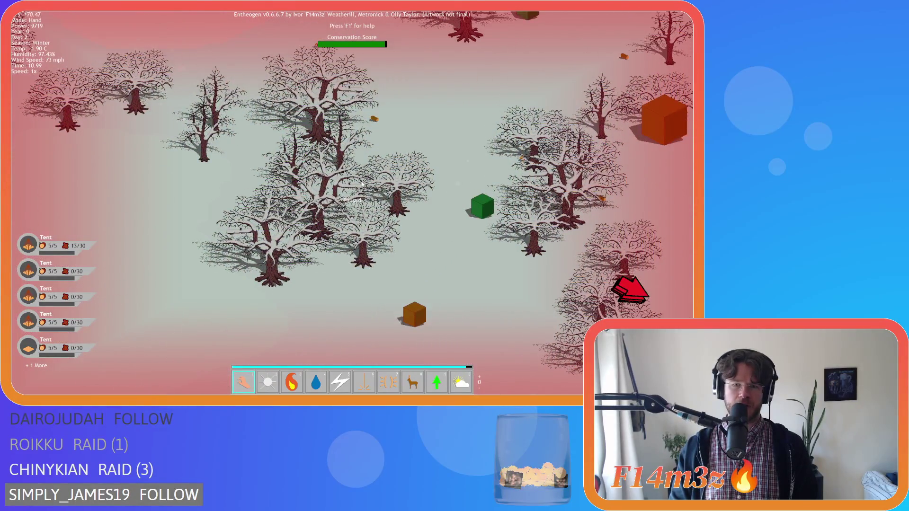
{"action": "key", "text": "w"}
{"action": "key", "text": "d"}
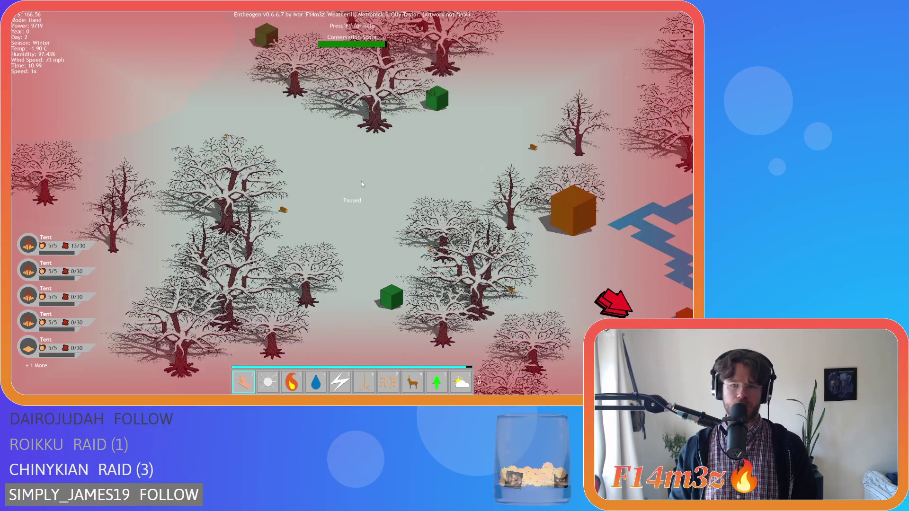
{"action": "key", "text": "w"}
{"action": "key", "text": "d"}
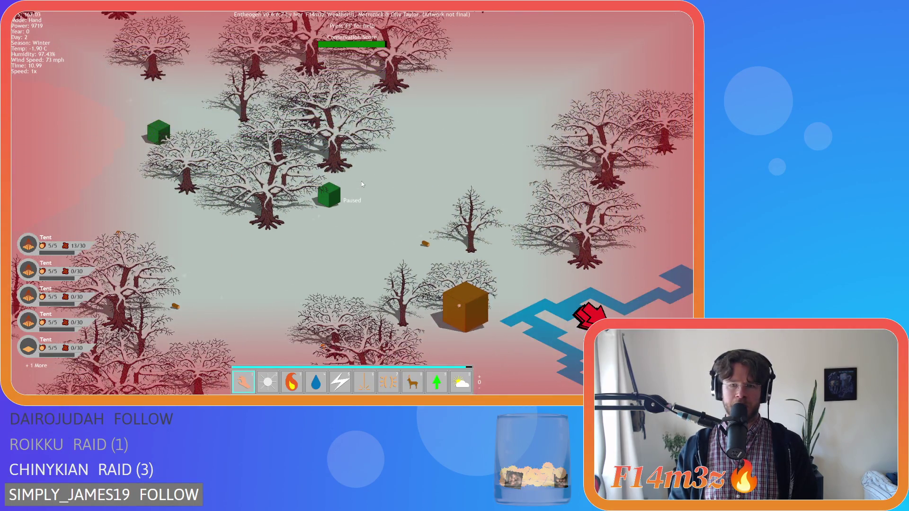
{"action": "scroll", "coordinate": [361, 180], "scroll_direction": "down", "scroll_amount": 3}
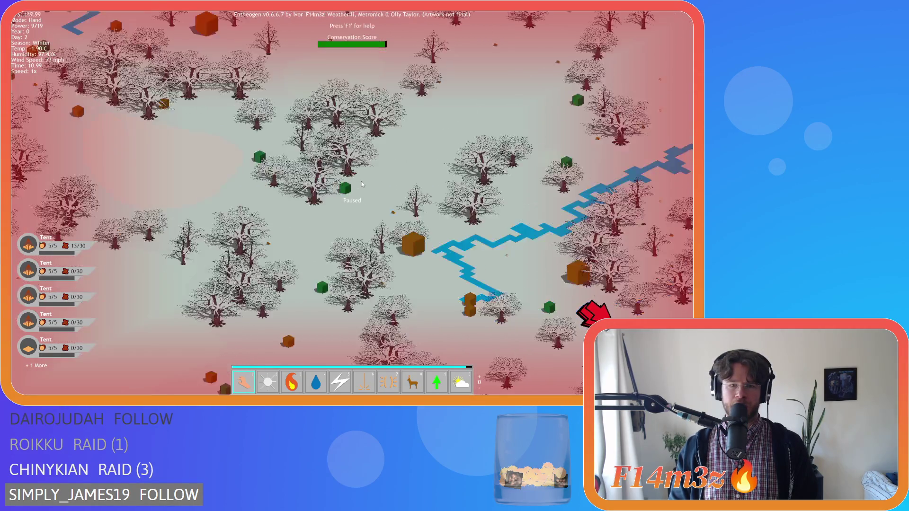
Zoom out, pan up-left to a distant riverside area, then jump the view to the tents.
{"action": "key", "text": "w"}
{"action": "key", "text": "a"}
{"action": "scroll", "coordinate": [362, 184], "scroll_direction": "down", "scroll_amount": 3}
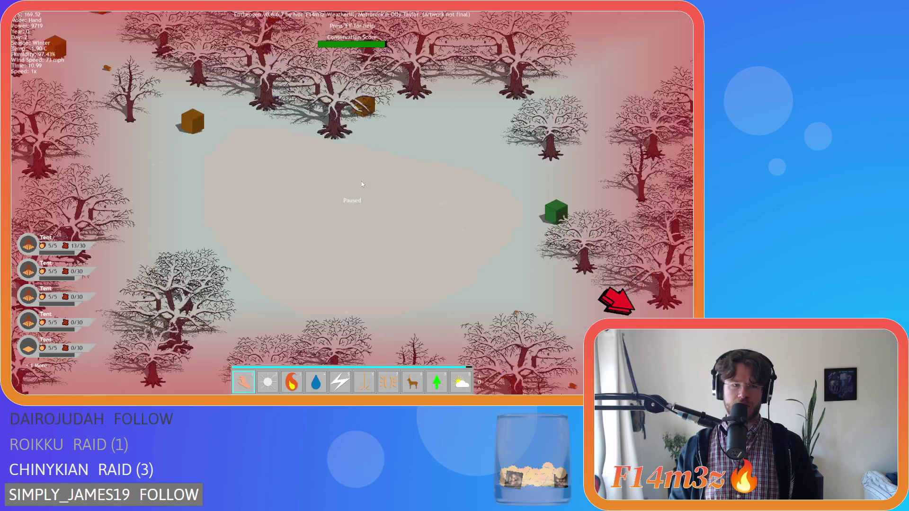
{"action": "key", "text": "w"}
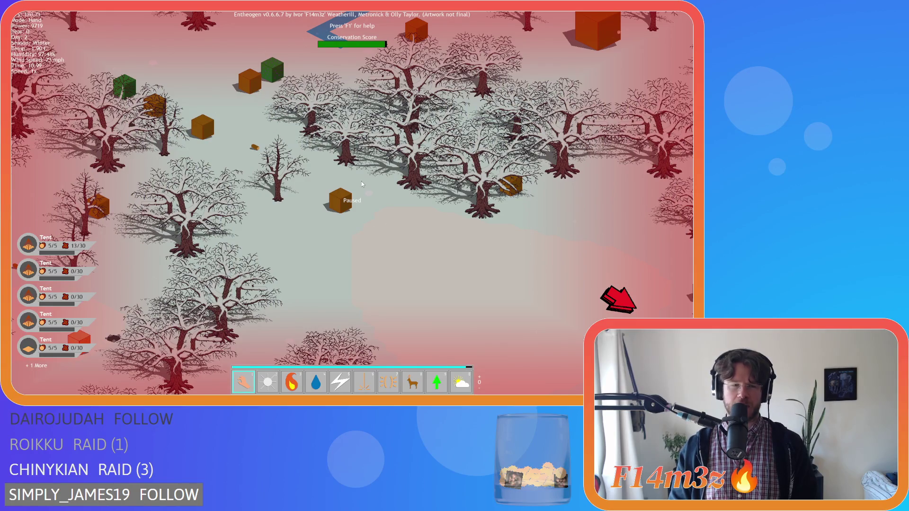
{"action": "key", "text": "w"}
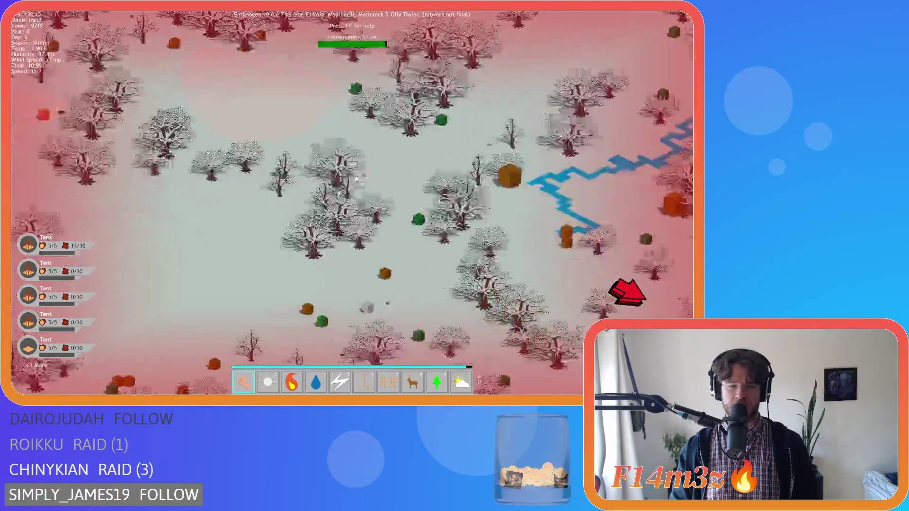
{"action": "key", "text": "space"}
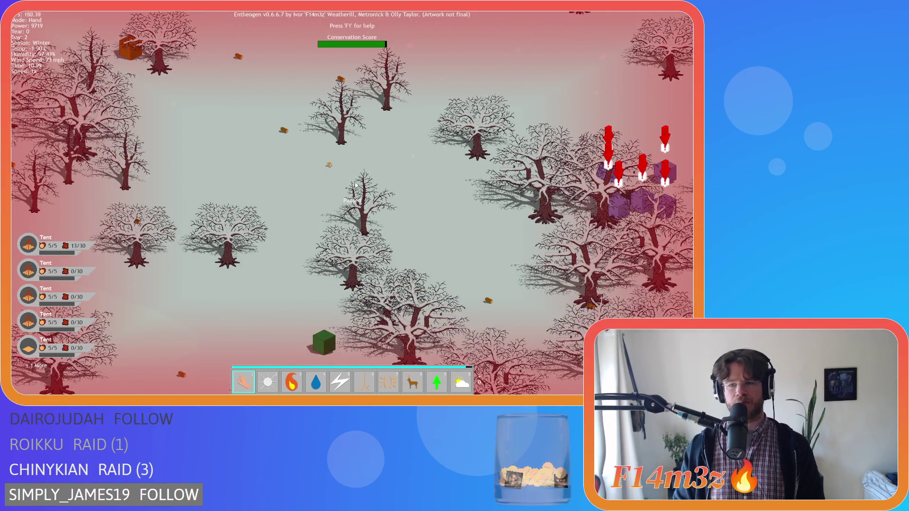
Pan down and left past the tents into the riverside forest.
{"action": "key", "text": "s"}
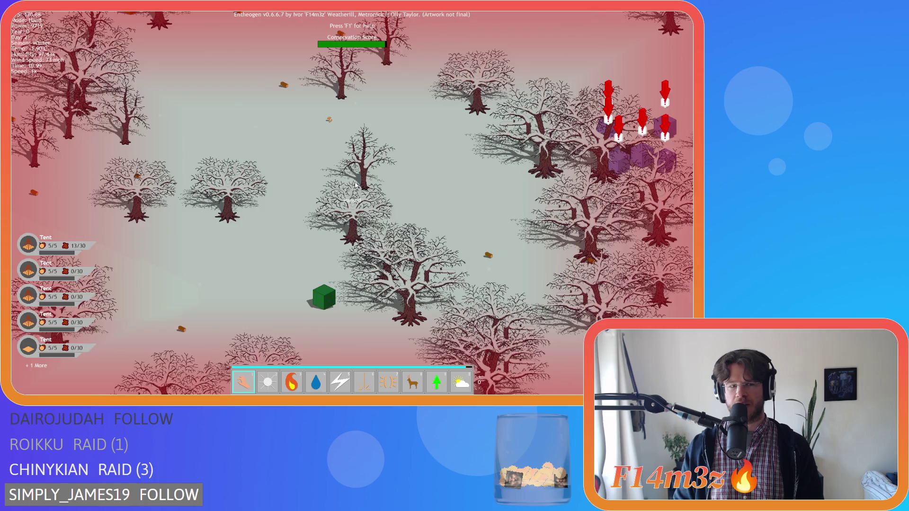
{"action": "key", "text": "a"}
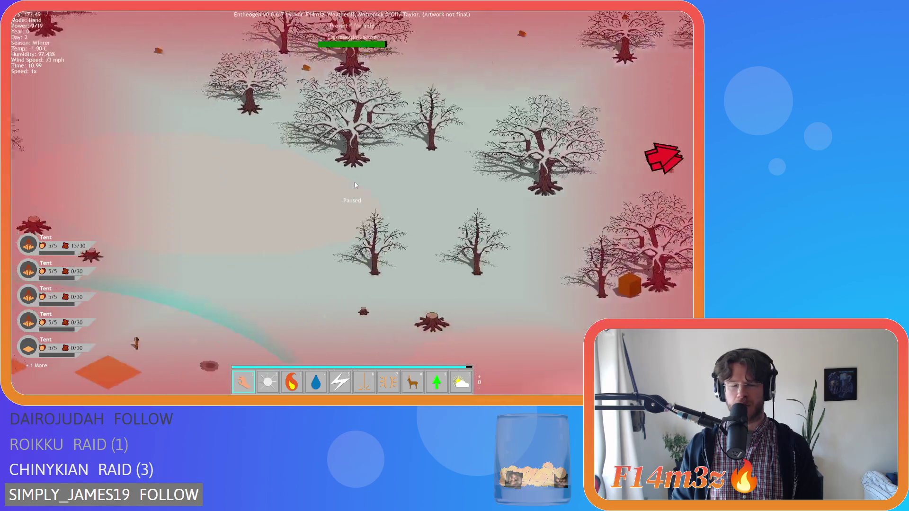
{"action": "key", "text": "a"}
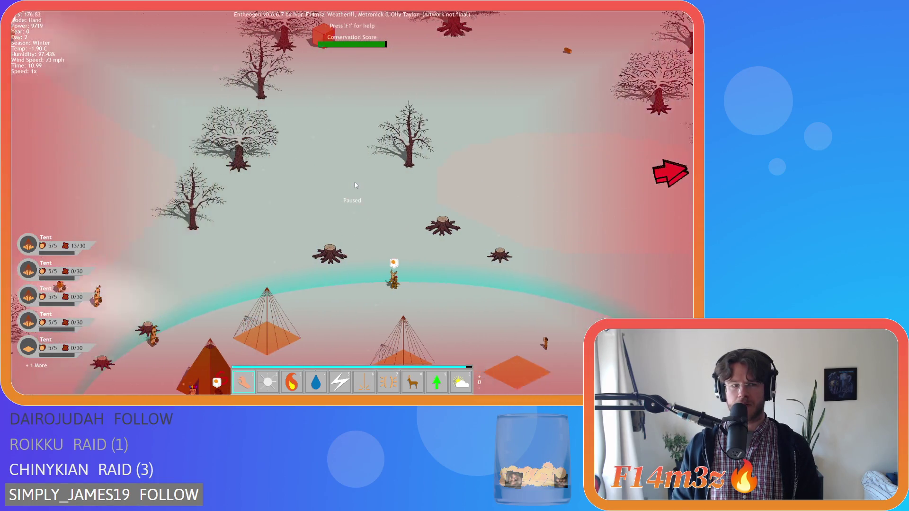
{"action": "key", "text": "a"}
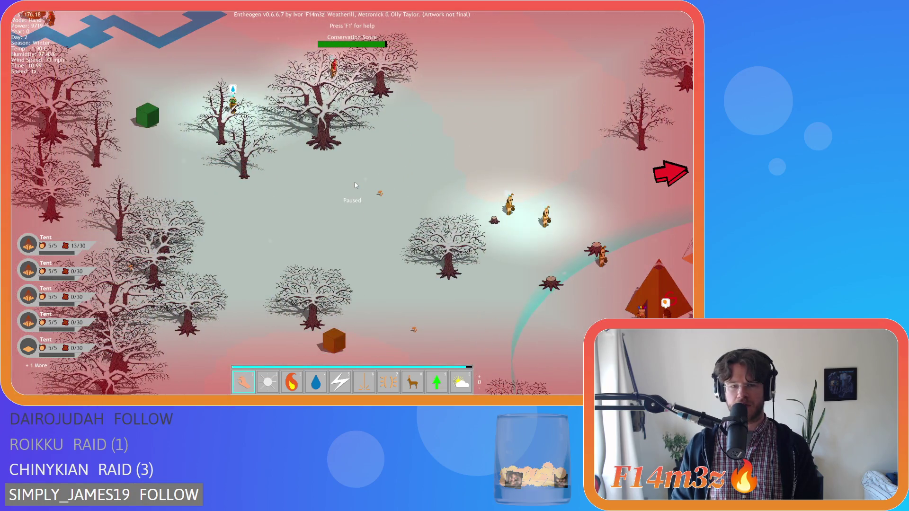
{"action": "key", "text": "a"}
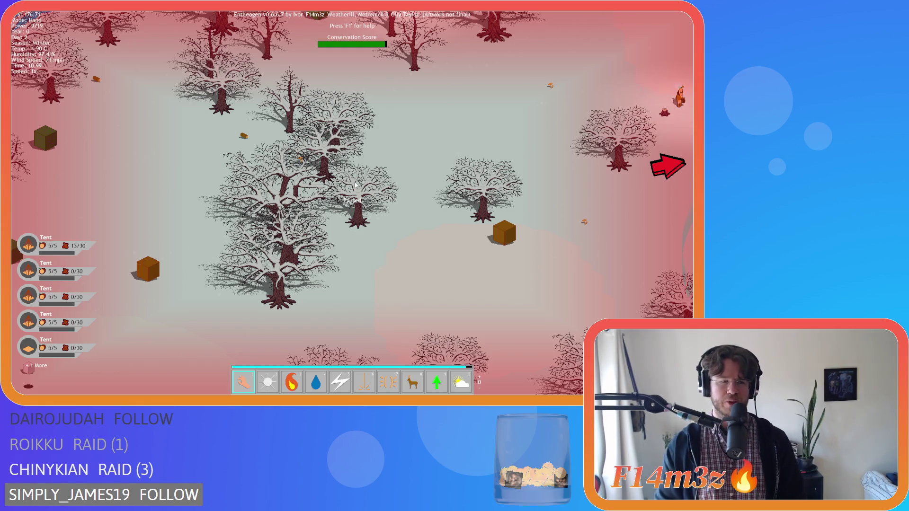
{"action": "key", "text": "s"}
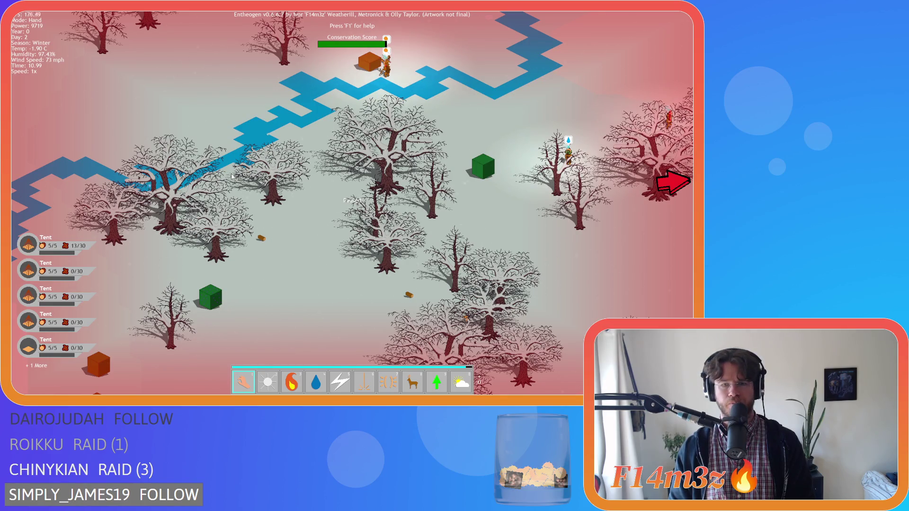
Pan right and then along the river across the winter forest.
{"action": "key", "text": "d"}
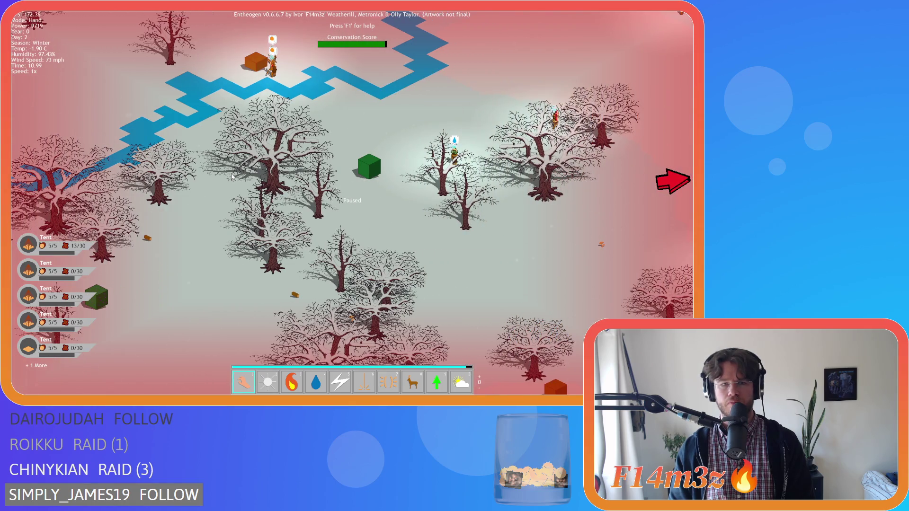
{"action": "key", "text": "w"}
{"action": "key", "text": "d"}
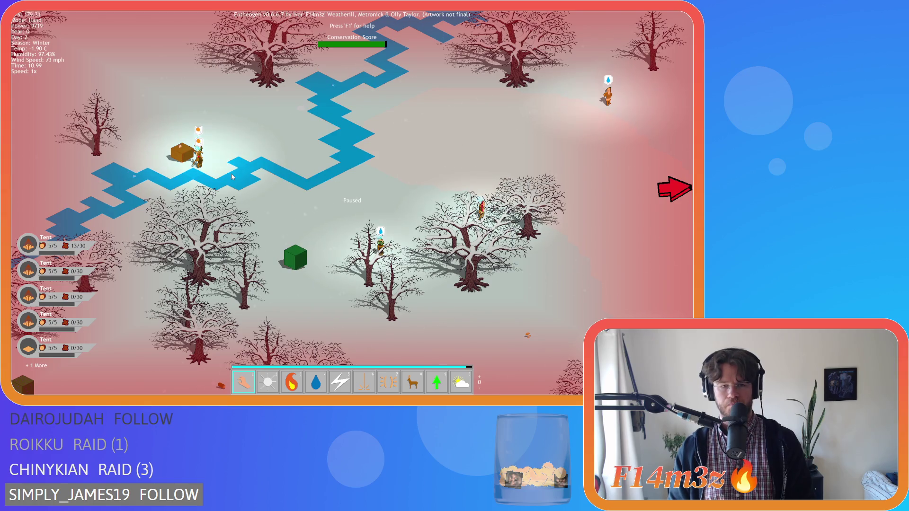
{"action": "key", "text": "a"}
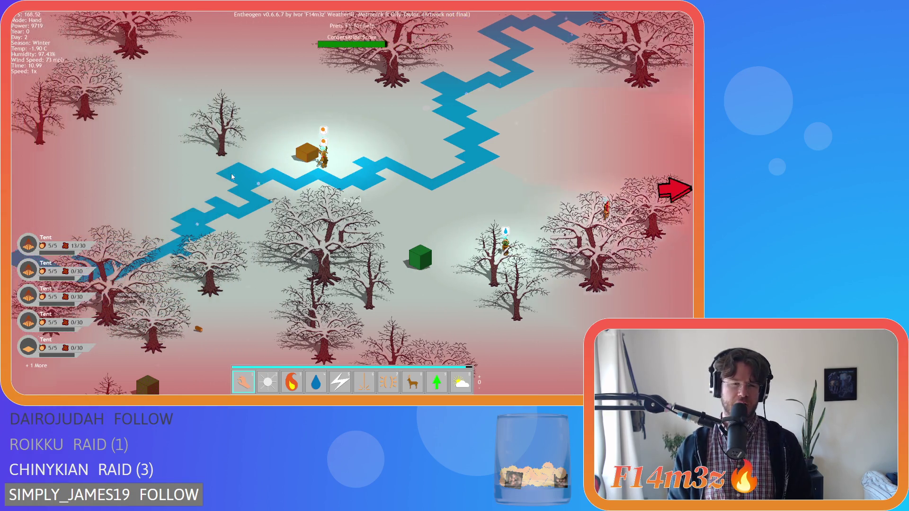
{"action": "key", "text": "s"}
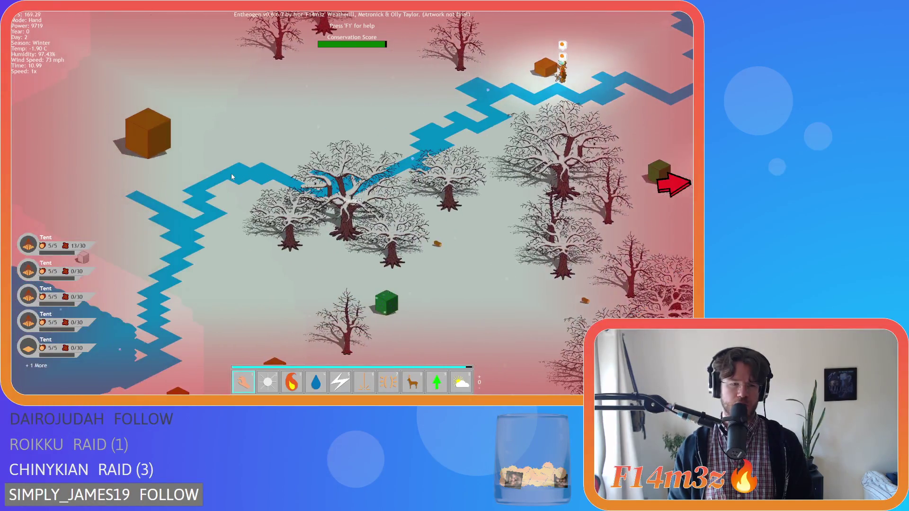
{"action": "key", "text": "a"}
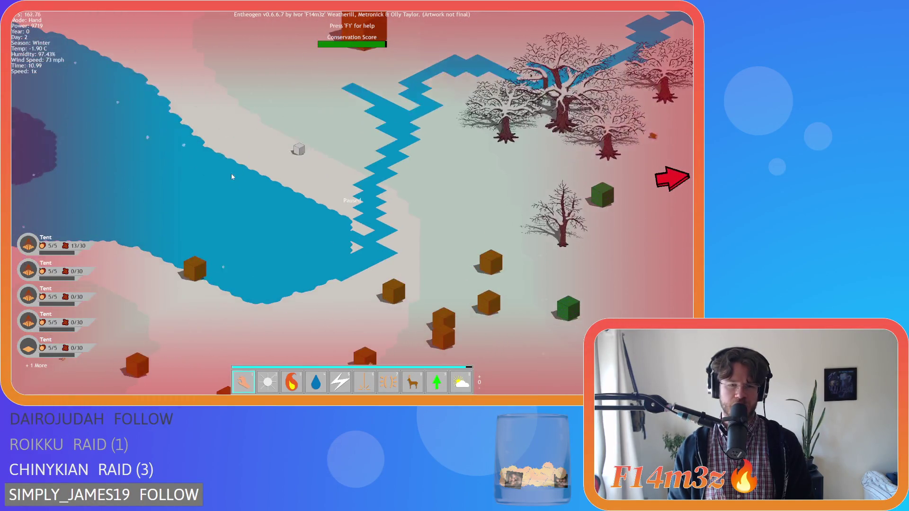
{"action": "key", "text": "w"}
{"action": "key", "text": "d"}
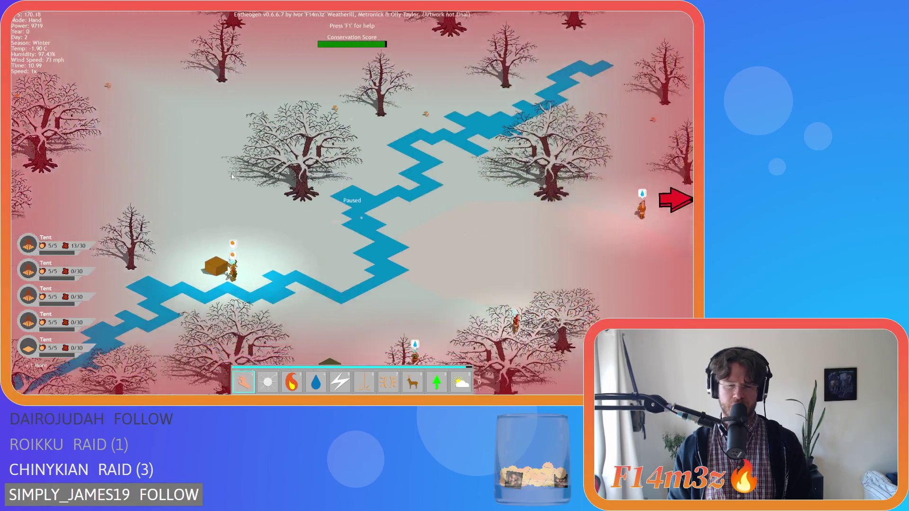
{"action": "key", "text": "s"}
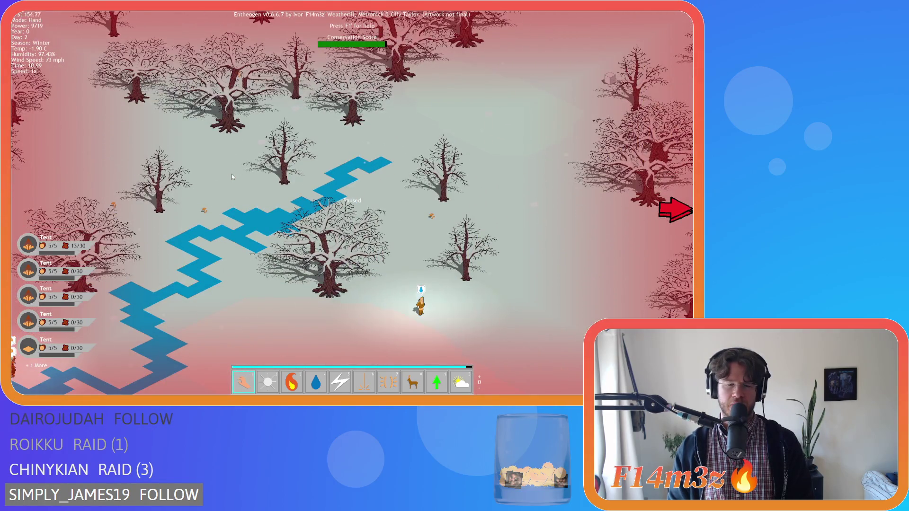
{"action": "key", "text": "a"}
{"action": "key", "text": "s"}
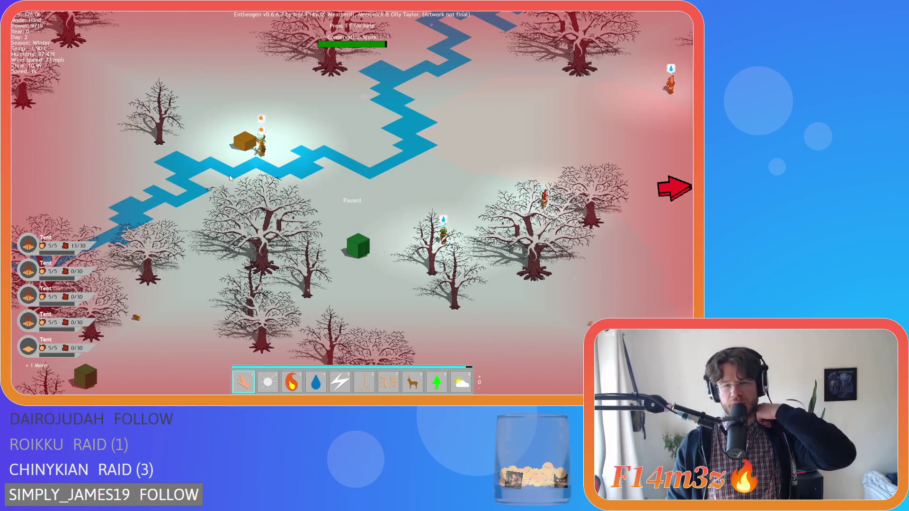
Sweep the view diagonally back and forth across the river.
{"action": "key", "text": "w"}
{"action": "key", "text": "d"}
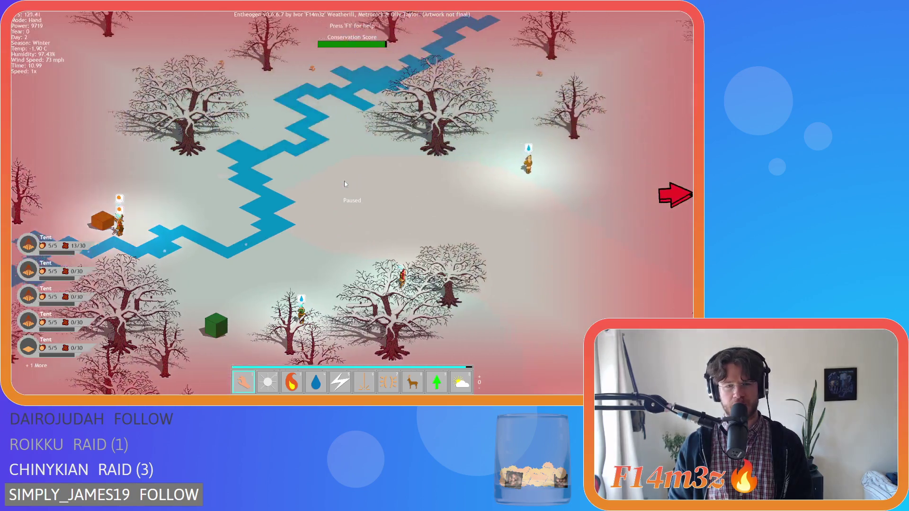
{"action": "key", "text": "s"}
{"action": "key", "text": "d"}
{"action": "key", "text": "w"}
{"action": "key", "text": "a"}
{"action": "key", "text": "s"}
{"action": "key", "text": "d"}
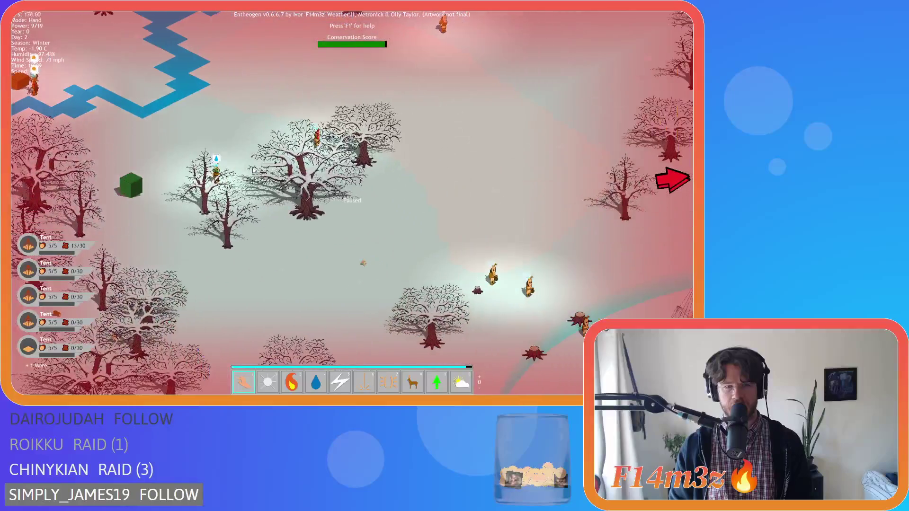
{"action": "key", "text": "w"}
{"action": "key", "text": "a"}
{"action": "key", "text": "s"}
{"action": "key", "text": "d"}
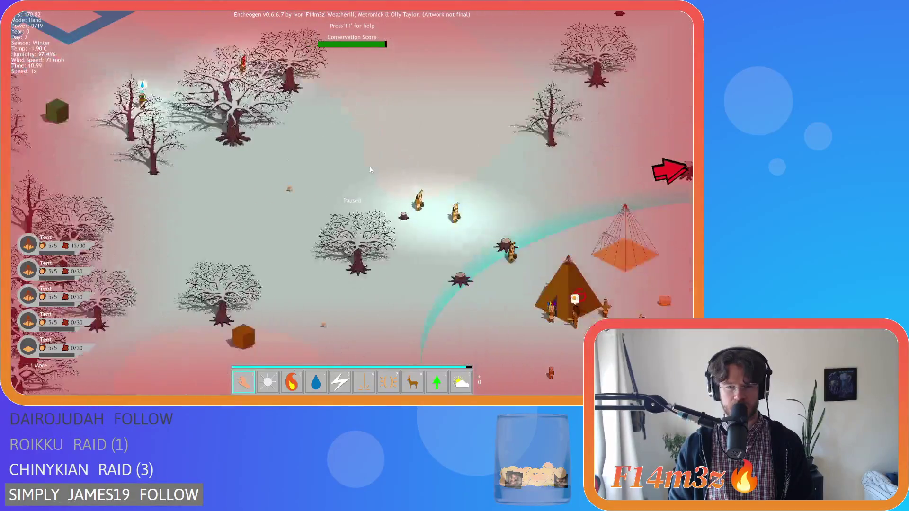
Pan past the camp and along the river, ending near the tree stumps.
{"action": "key", "text": "w"}
{"action": "key", "text": "d"}
{"action": "key", "text": "a"}
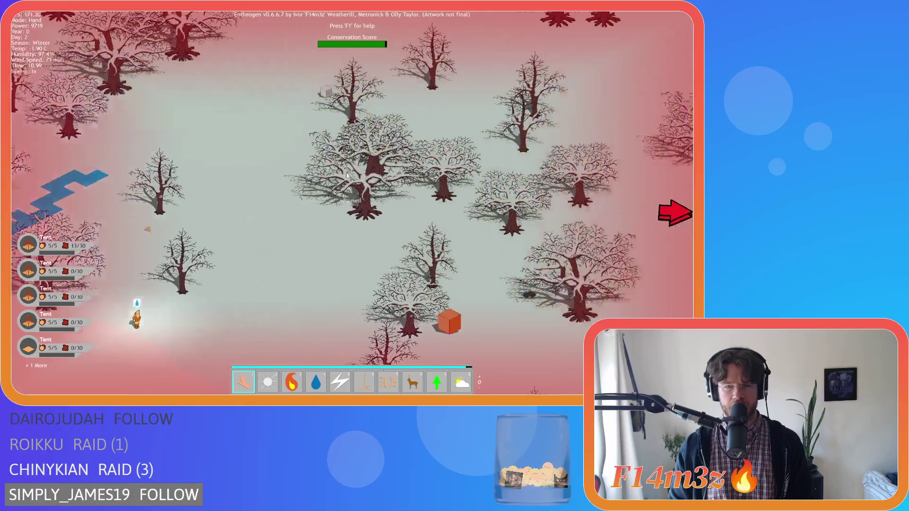
{"action": "key", "text": "d"}
{"action": "key", "text": "s"}
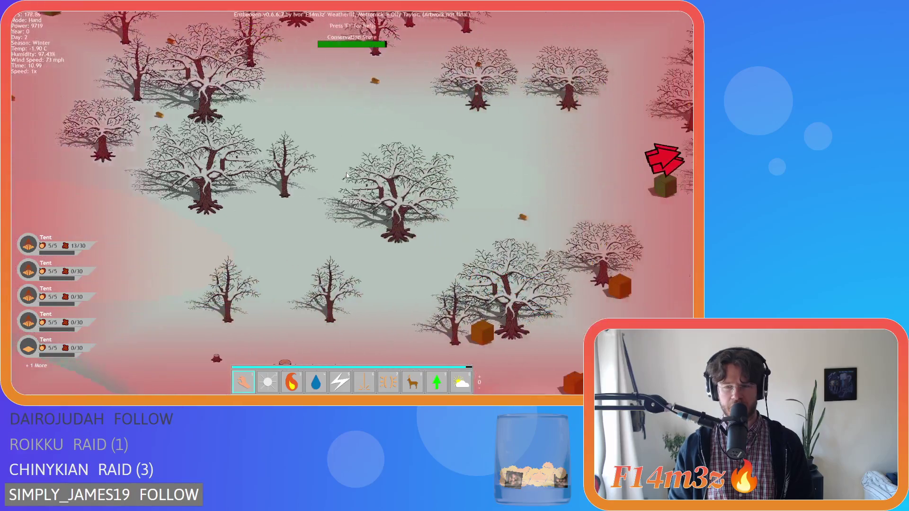
{"action": "scroll", "coordinate": [351, 180], "scroll_direction": "down", "scroll_amount": 3}
{"action": "key", "text": "s"}
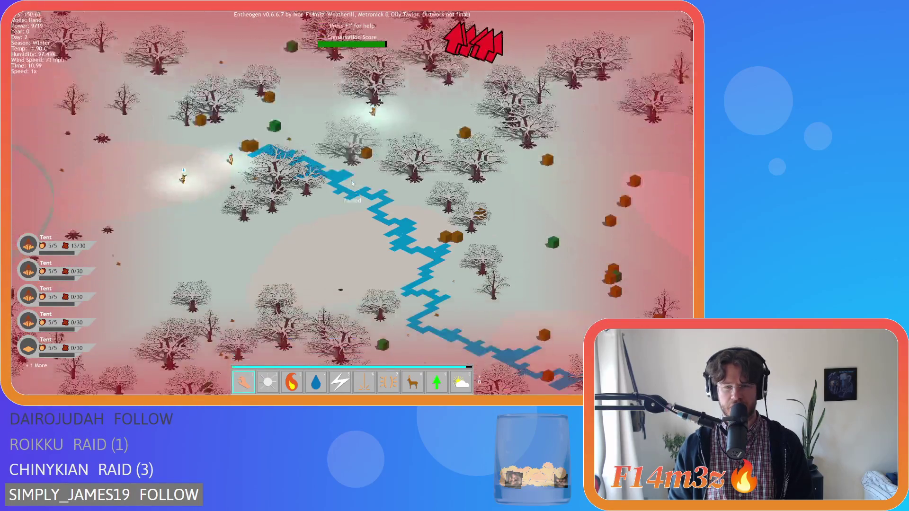
{"action": "scroll", "coordinate": [352, 183], "scroll_direction": "up", "scroll_amount": 5}
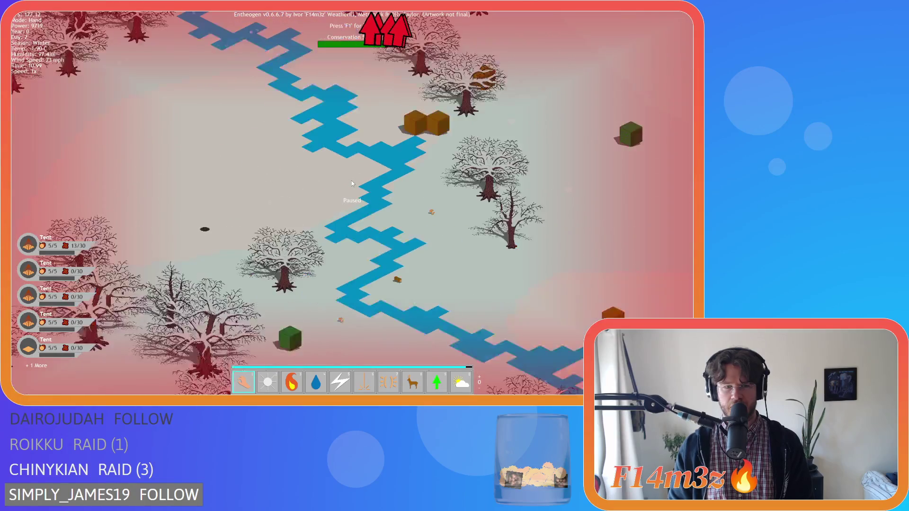
{"action": "key", "text": "a"}
{"action": "key", "text": "w"}
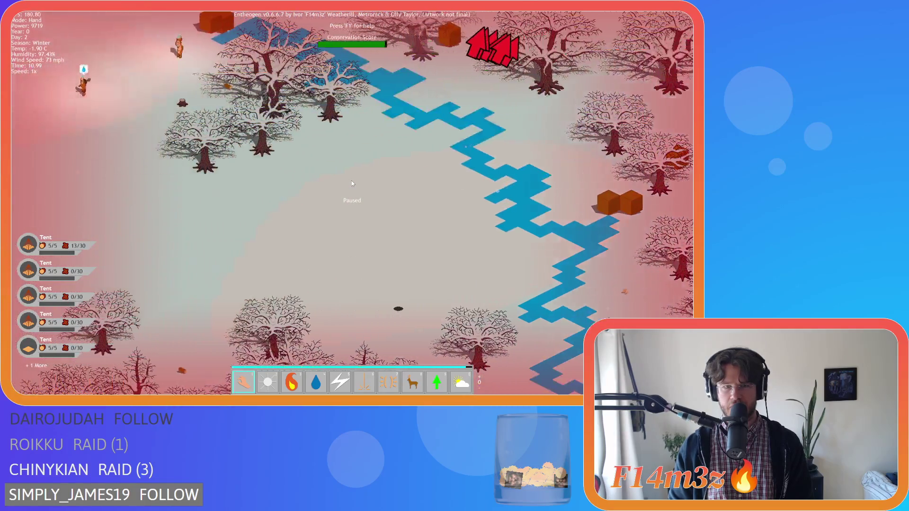
{"action": "key", "text": "a"}
{"action": "key", "text": "w"}
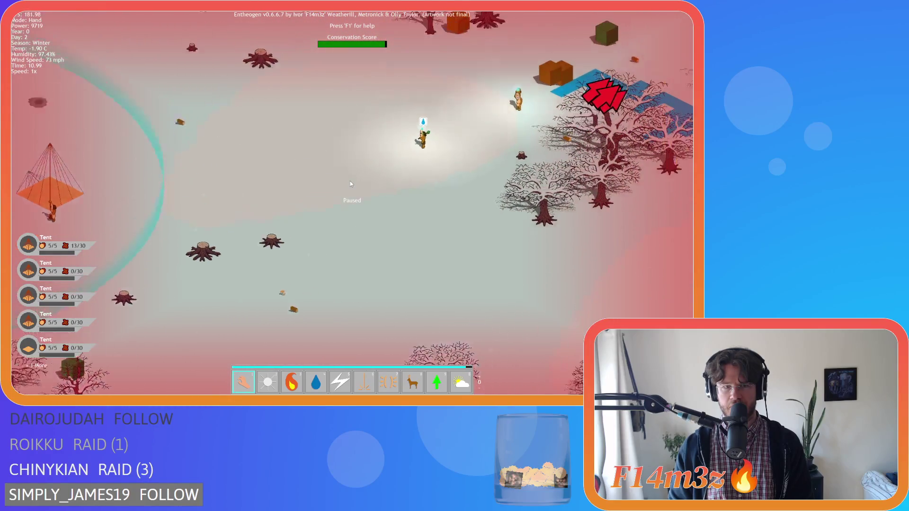
{"action": "key", "text": "w"}
{"action": "key", "text": "d"}
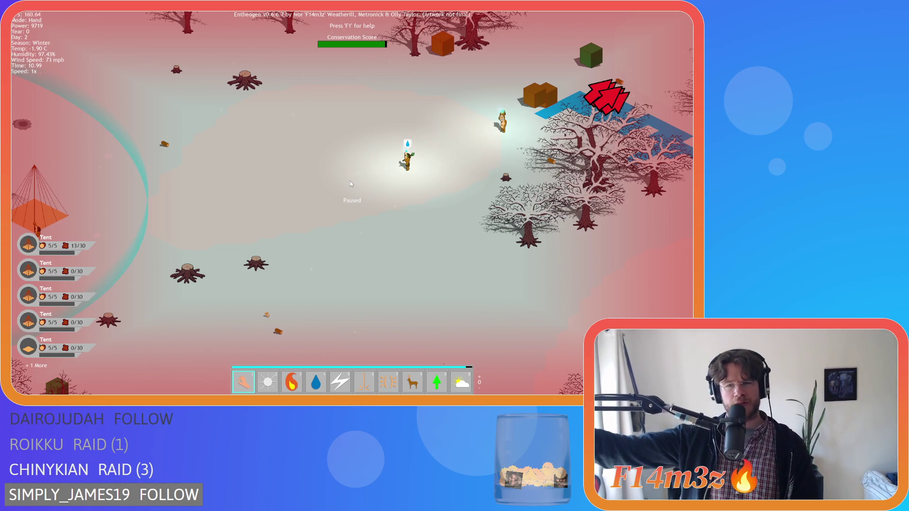
{"action": "key", "text": "w"}
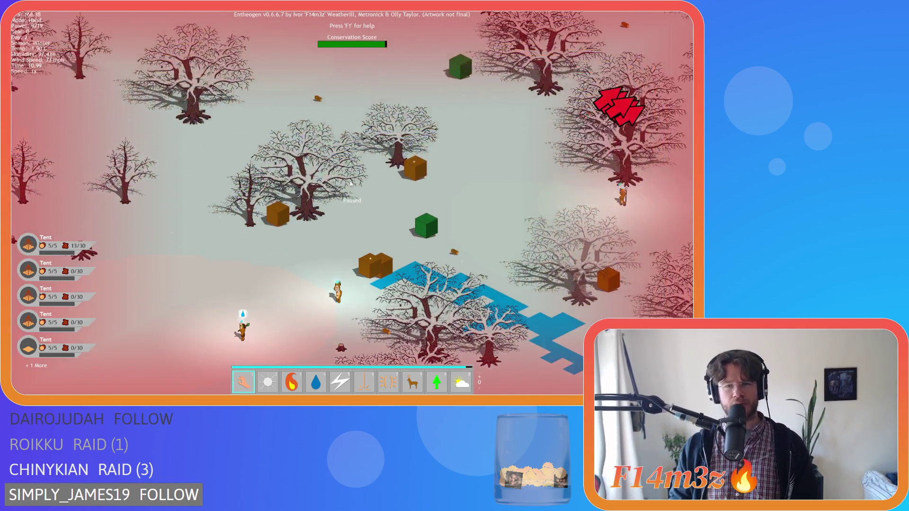
Zoom in and out around the tent camp, ending on a wide view of the village, forest and river.
{"action": "scroll", "coordinate": [350, 181], "scroll_direction": "down", "scroll_amount": 5}
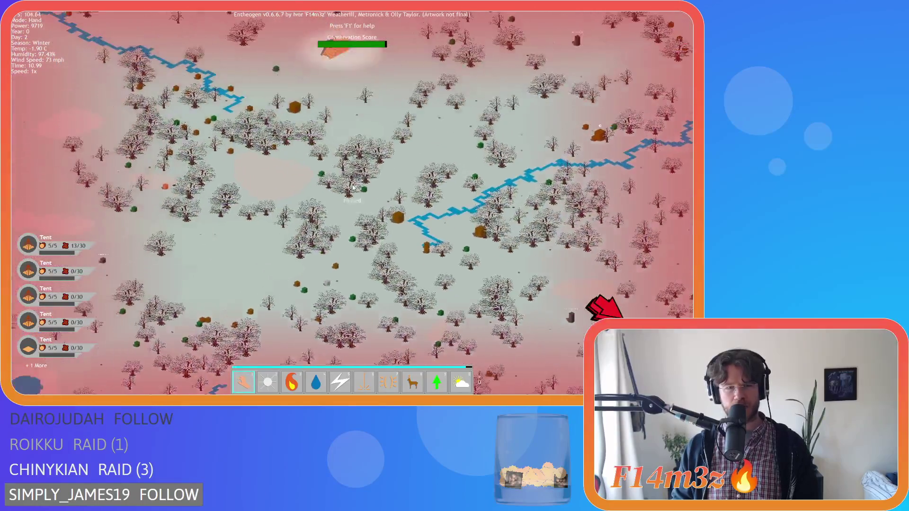
{"action": "scroll", "coordinate": [353, 186], "scroll_direction": "up", "scroll_amount": 5}
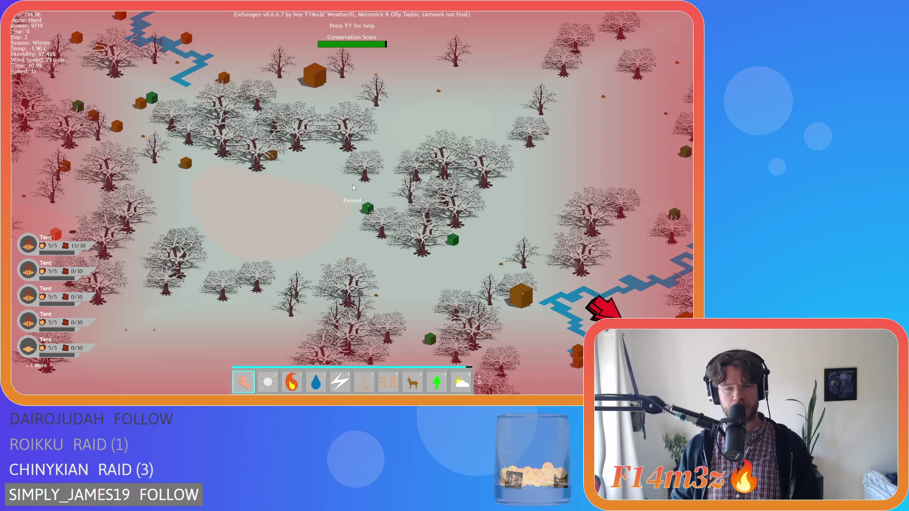
{"action": "key", "text": "d"}
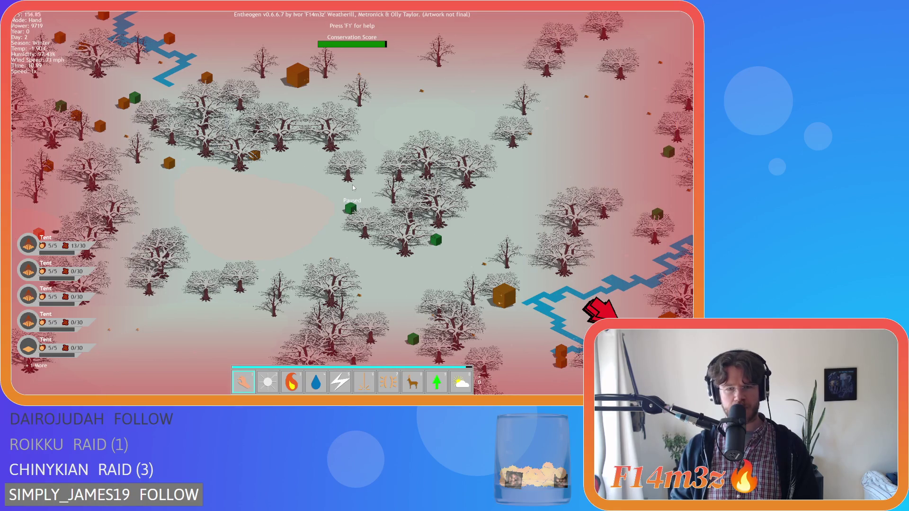
{"action": "scroll", "coordinate": [353, 188], "scroll_direction": "up", "scroll_amount": 3}
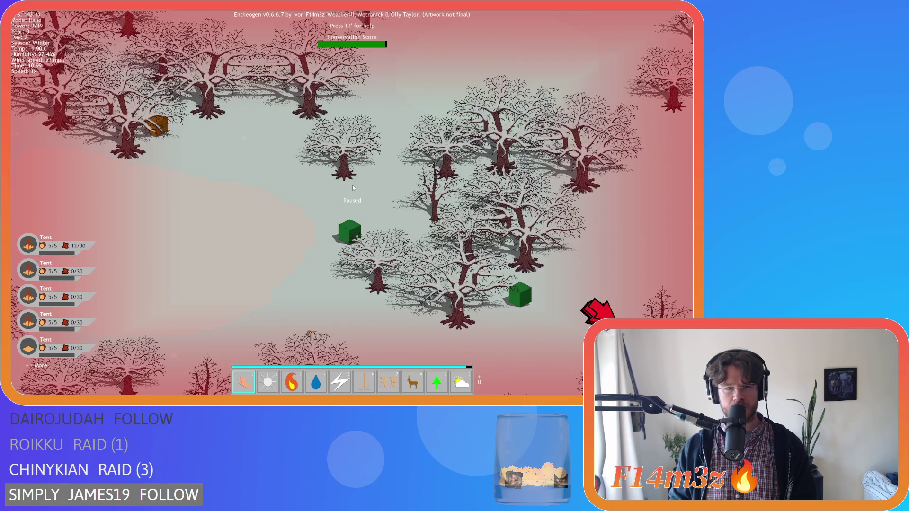
{"action": "scroll", "coordinate": [353, 188], "scroll_direction": "down", "scroll_amount": 3}
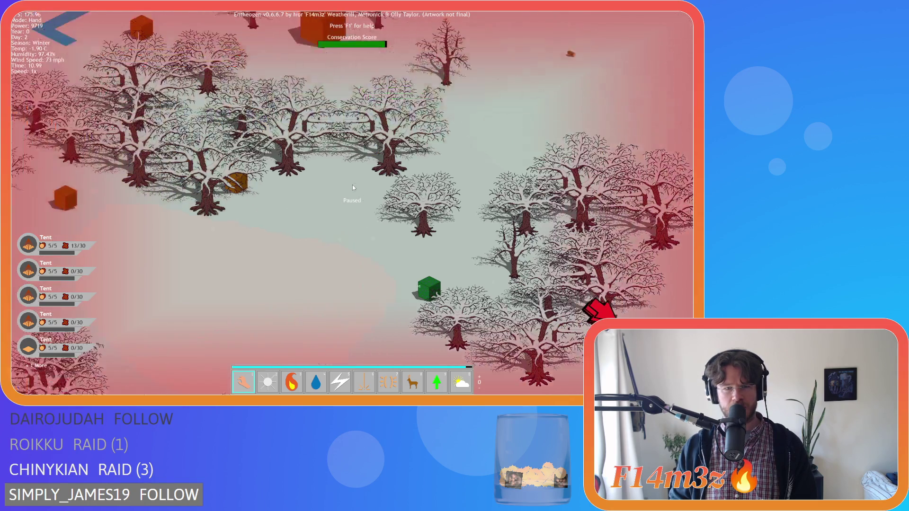
{"action": "scroll", "coordinate": [352, 188], "scroll_direction": "up", "scroll_amount": 3}
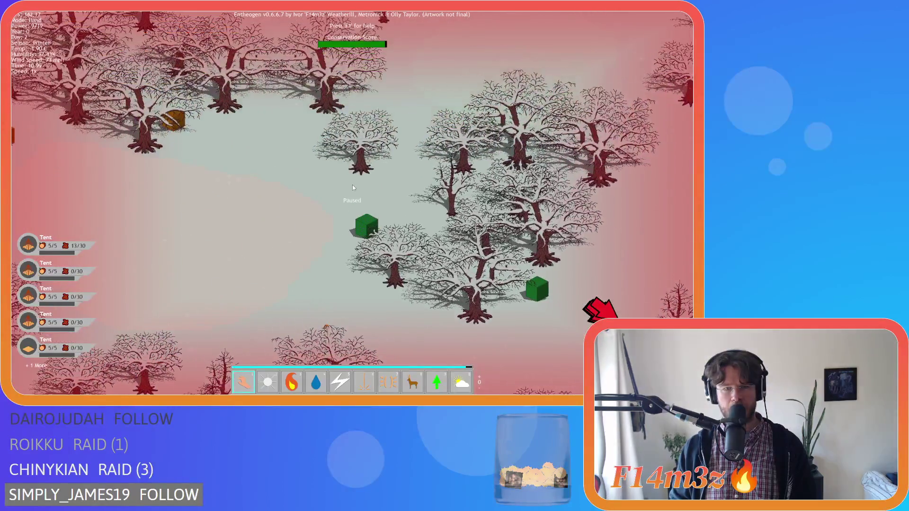
{"action": "scroll", "coordinate": [352, 188], "scroll_direction": "down", "scroll_amount": 3}
{"action": "scroll", "coordinate": [352, 187], "scroll_direction": "up", "scroll_amount": 3}
{"action": "scroll", "coordinate": [353, 187], "scroll_direction": "down", "scroll_amount": 3}
{"action": "scroll", "coordinate": [353, 187], "scroll_direction": "up", "scroll_amount": 3}
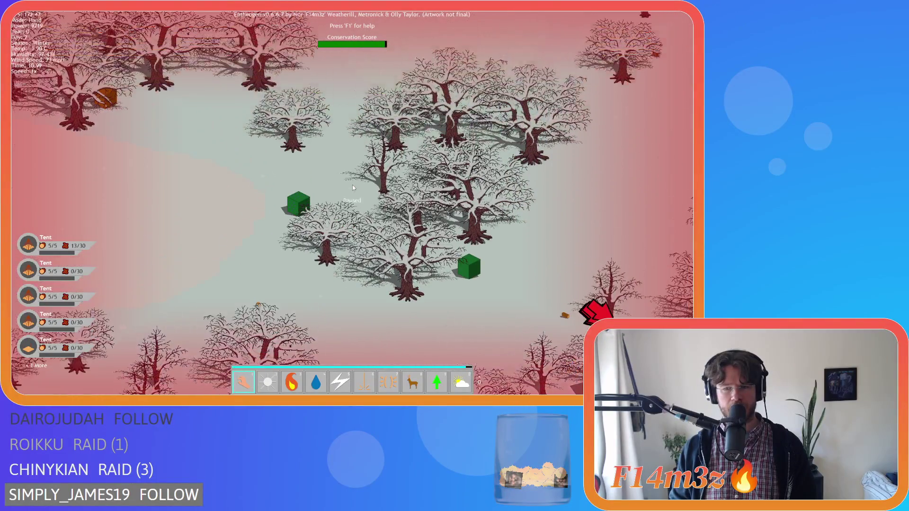
{"action": "scroll", "coordinate": [353, 187], "scroll_direction": "down", "scroll_amount": 5}
{"action": "scroll", "coordinate": [353, 187], "scroll_direction": "down", "scroll_amount": 3}
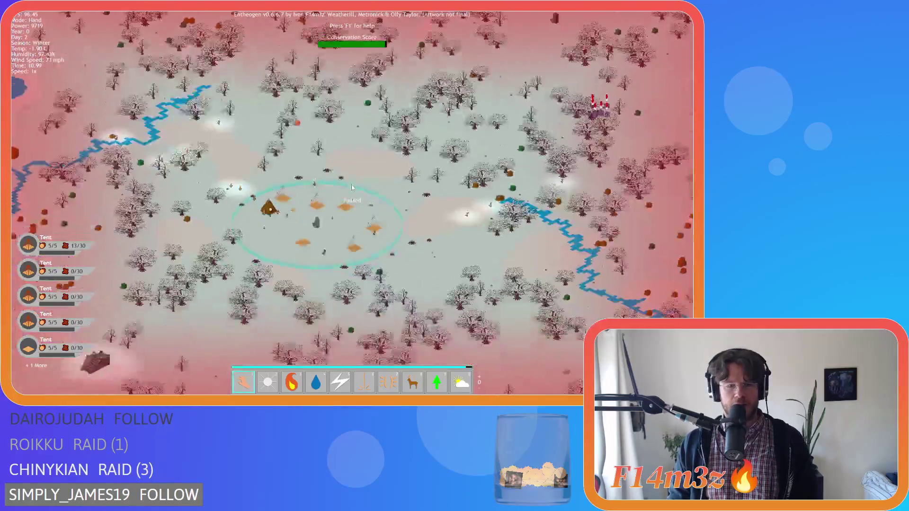
{"action": "scroll", "coordinate": [351, 190], "scroll_direction": "up", "scroll_amount": 5}
{"action": "scroll", "coordinate": [345, 191], "scroll_direction": "down", "scroll_amount": 3}
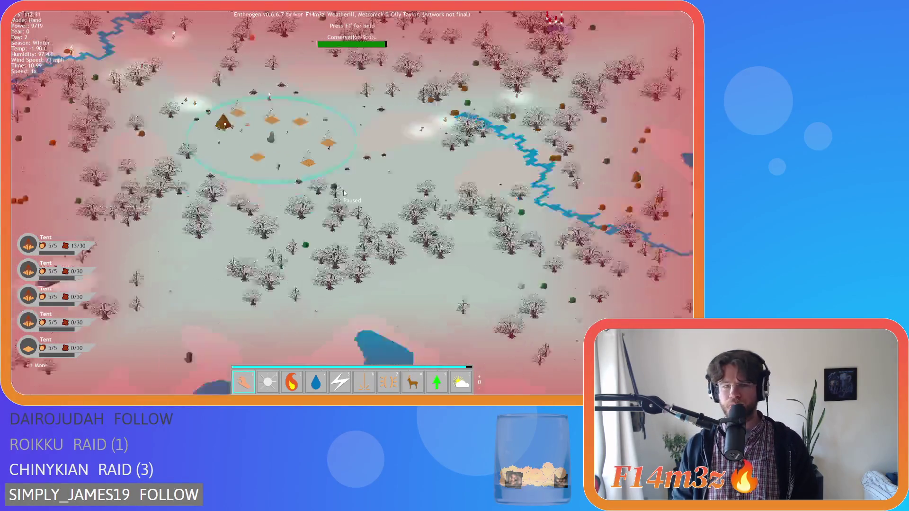
{"action": "scroll", "coordinate": [344, 193], "scroll_direction": "up", "scroll_amount": 3}
{"action": "scroll", "coordinate": [342, 190], "scroll_direction": "down", "scroll_amount": 2}
{"action": "scroll", "coordinate": [338, 193], "scroll_direction": "up", "scroll_amount": 2}
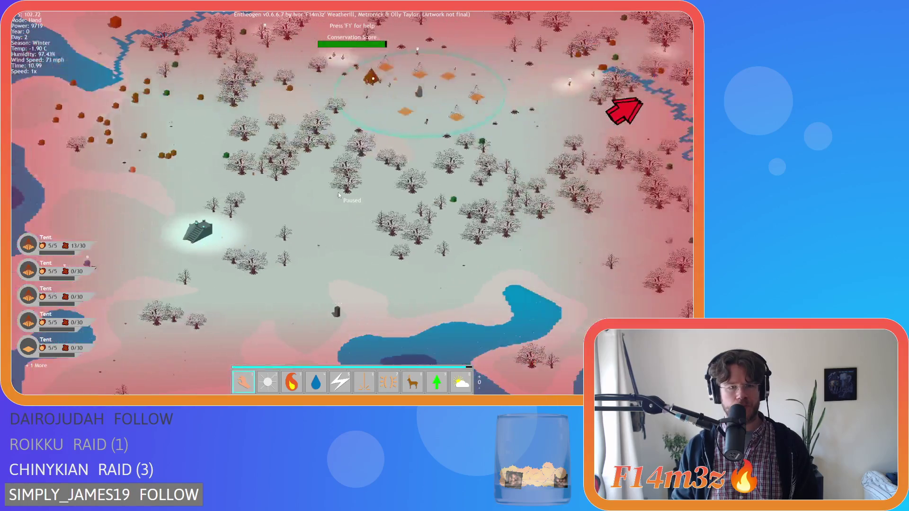
{"action": "scroll", "coordinate": [329, 199], "scroll_direction": "down", "scroll_amount": 3}
{"action": "scroll", "coordinate": [329, 199], "scroll_direction": "up", "scroll_amount": 3}
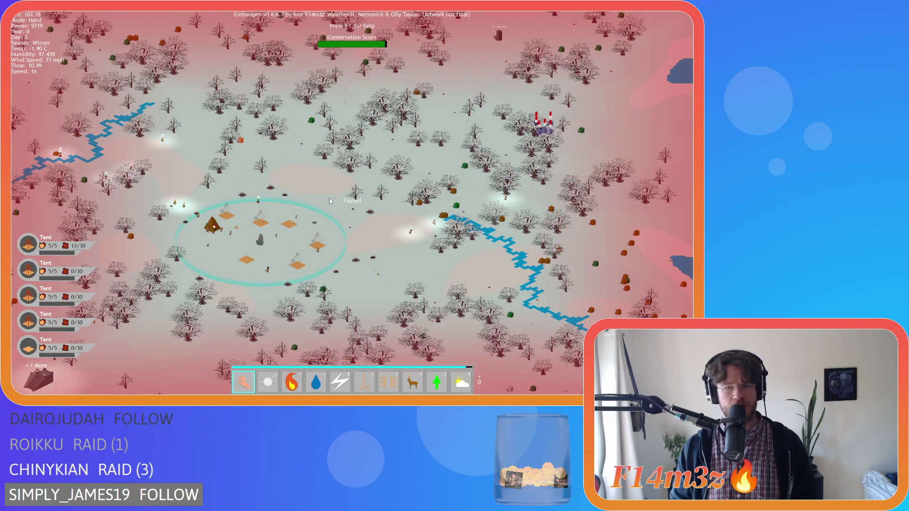
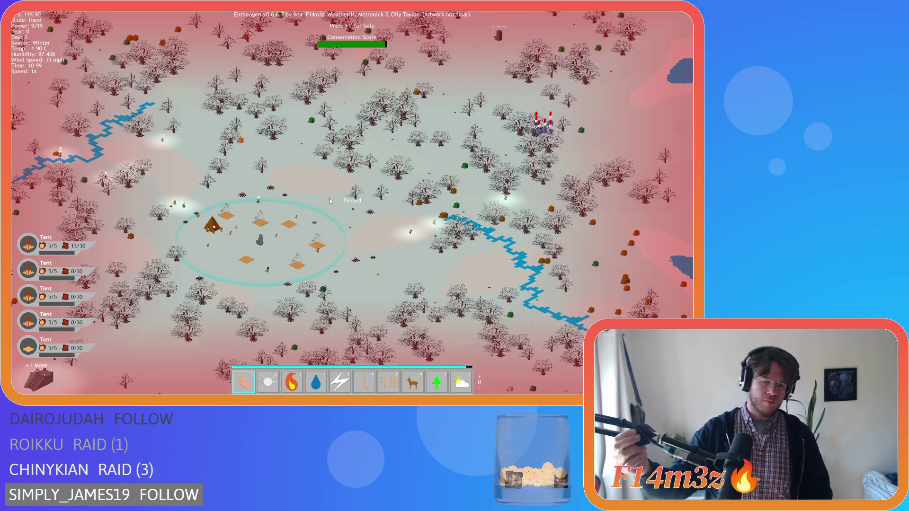
Leave the snowy winter world and quit back to the title screen.
{"action": "scroll", "coordinate": [329, 201], "scroll_direction": "up", "scroll_amount": 5}
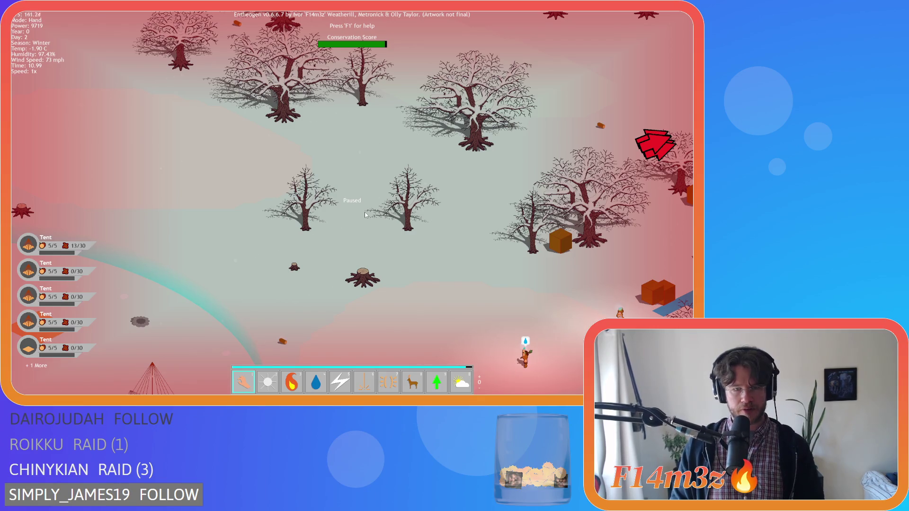
{"action": "key", "text": "w"}
{"action": "key", "text": "d"}
{"action": "key", "text": "Escape"}
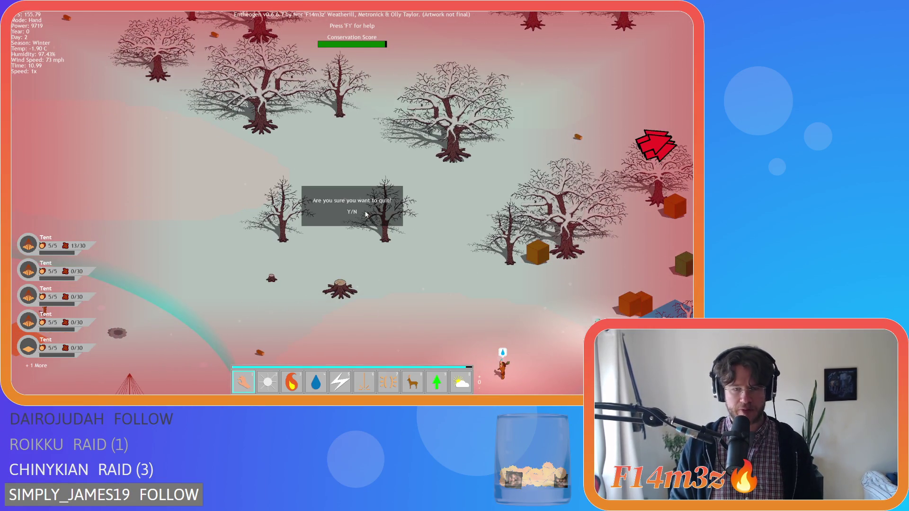
{"action": "key", "text": "y"}
Start a new game on Beginner Island and generate the world.
{"action": "left_click", "coordinate": [366, 214]}
{"action": "left_click", "coordinate": [366, 214]}
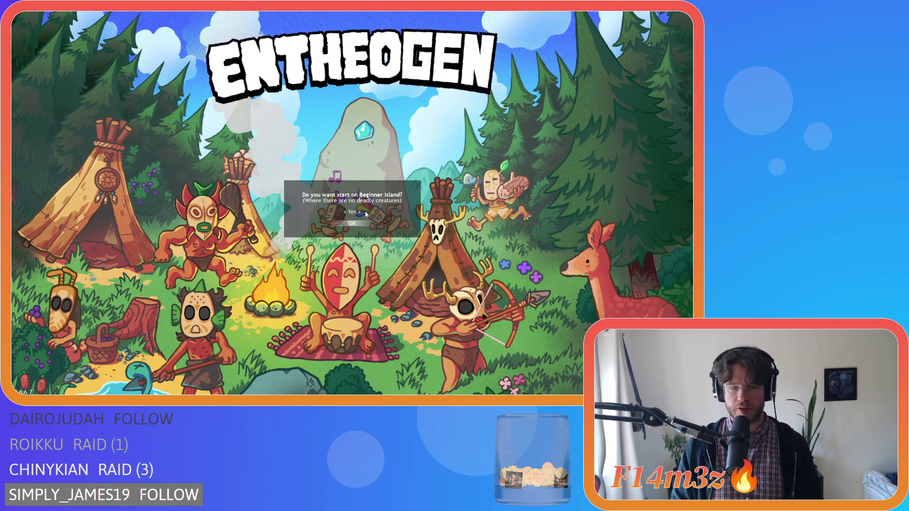
{"action": "key", "text": "Return"}
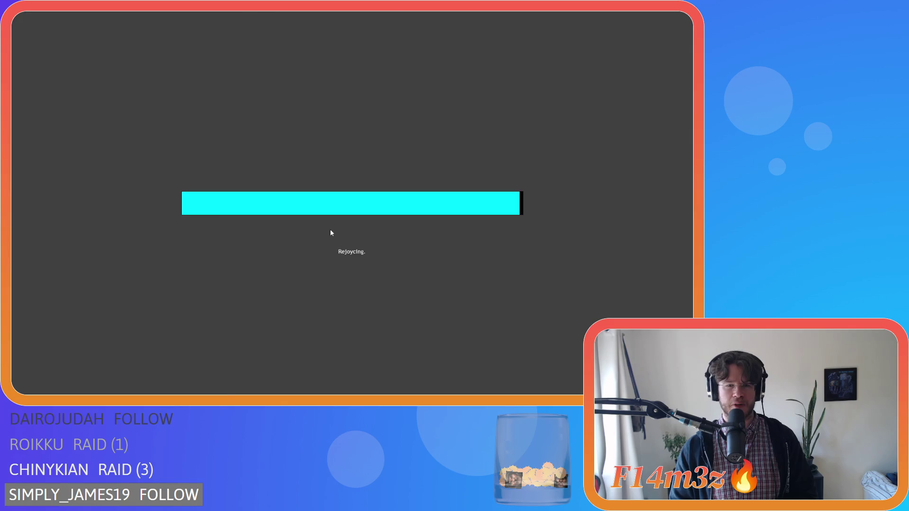
Close the help, quit the Beginner Island game and return to GameMaker.
{"action": "key", "text": "F1"}
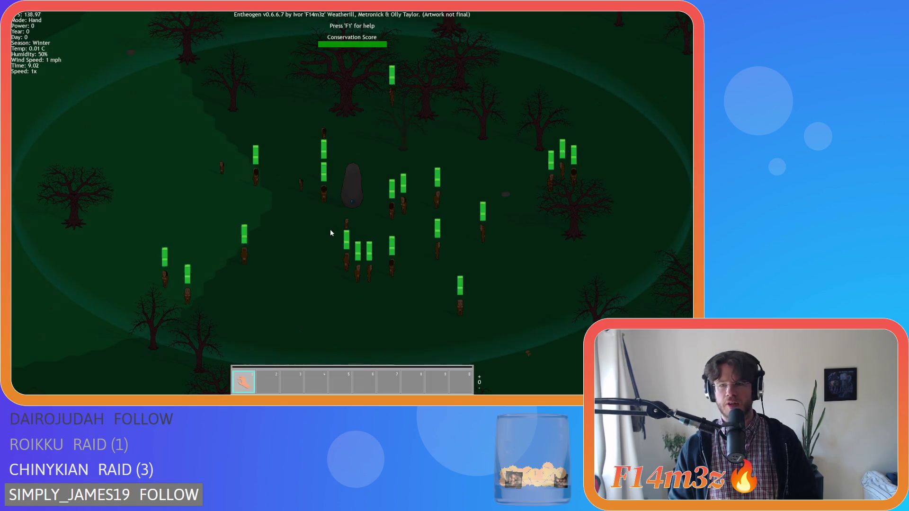
{"action": "scroll", "coordinate": [330, 229], "scroll_direction": "down", "scroll_amount": 3}
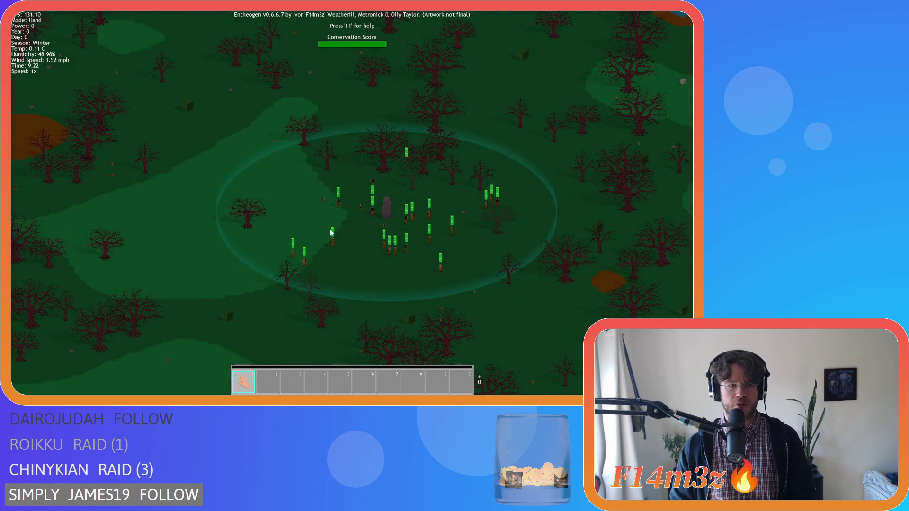
{"action": "key", "text": "Escape"}
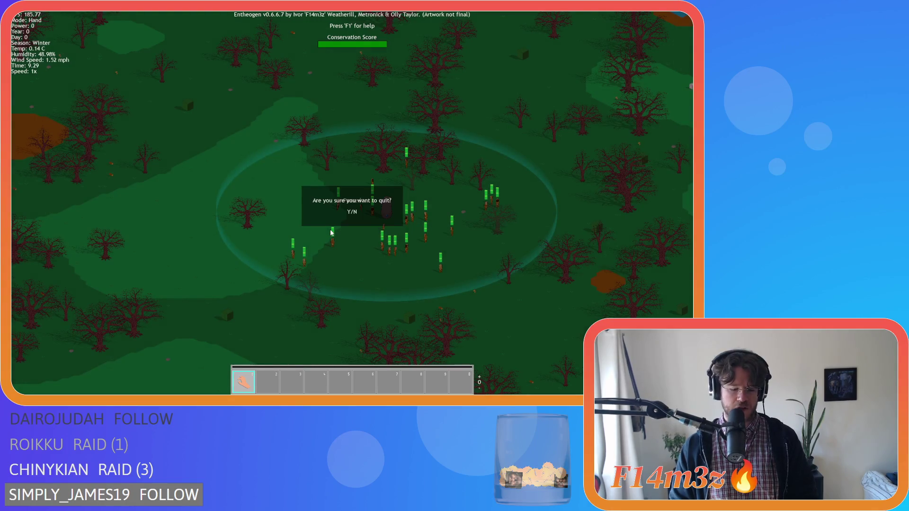
{"action": "key", "text": "y"}
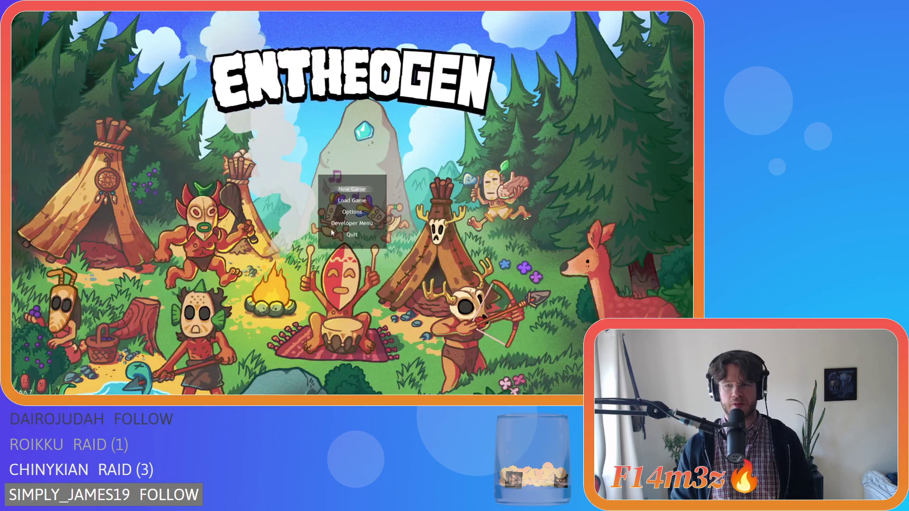
{"action": "left_click", "coordinate": [583, 162]}
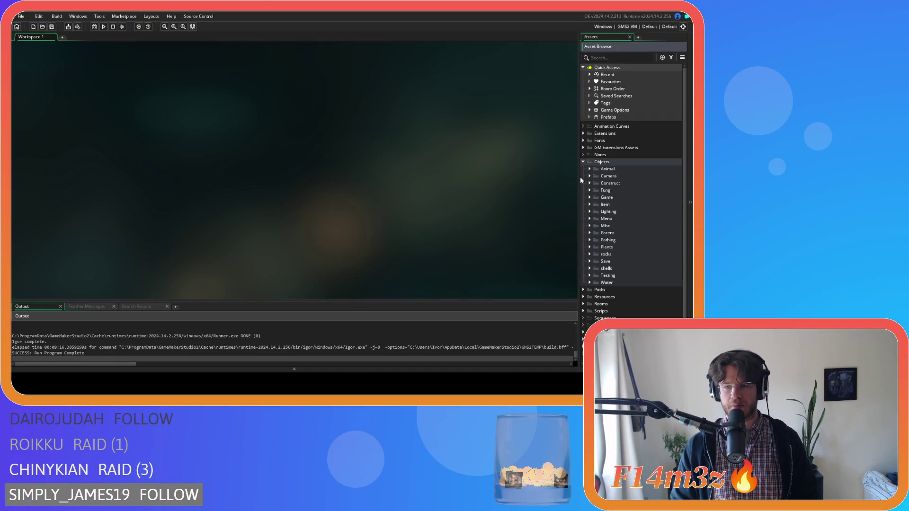
Expand Objects > Lighting, open ob_lighting and open its Create event code.
{"action": "left_click", "coordinate": [589, 198]}
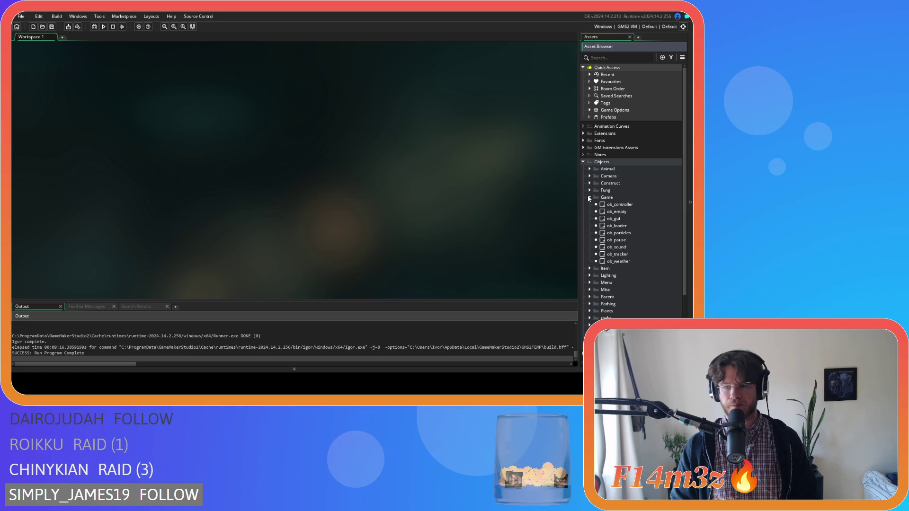
{"action": "left_click", "coordinate": [589, 197]}
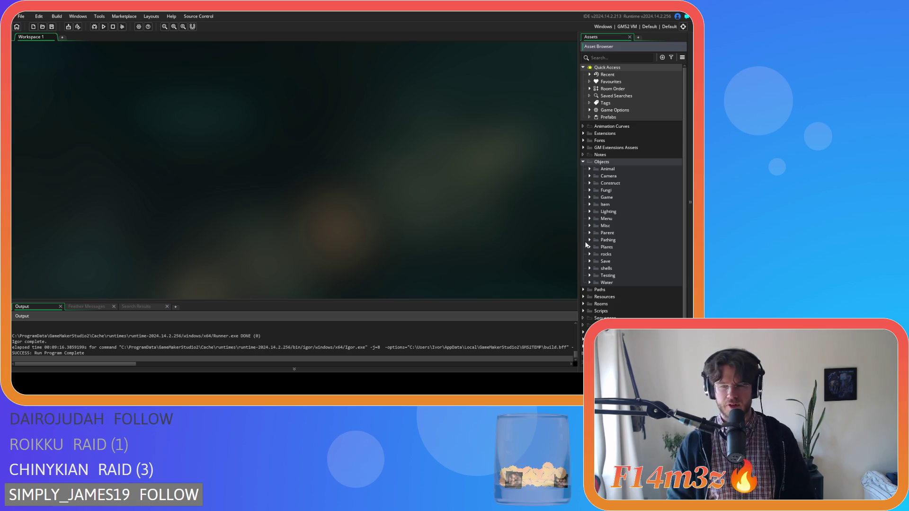
{"action": "left_click", "coordinate": [590, 199]}
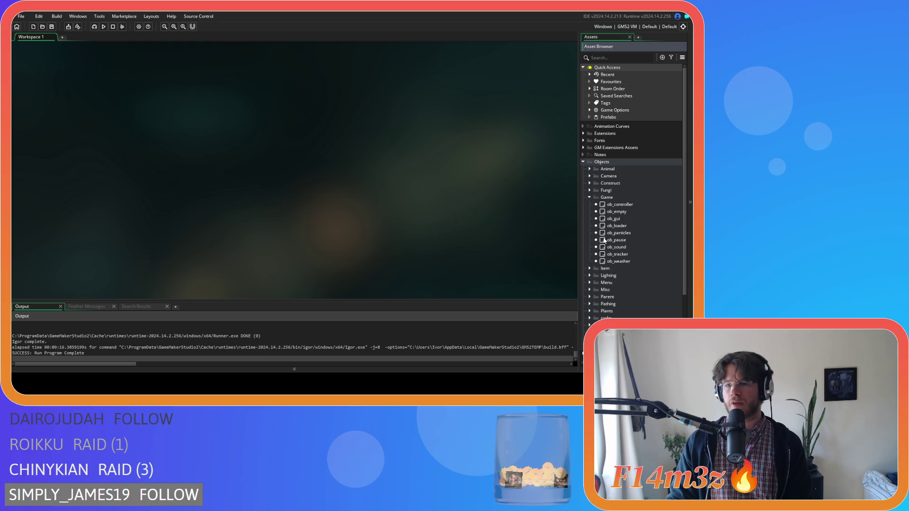
{"action": "left_click", "coordinate": [590, 199]}
{"action": "left_click", "coordinate": [590, 212]}
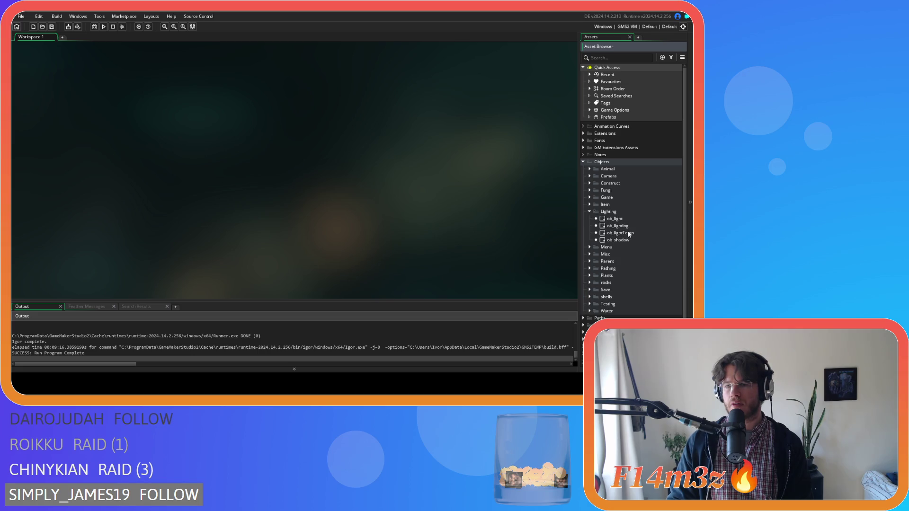
{"action": "double_click", "coordinate": [623, 226]}
{"action": "double_click", "coordinate": [176, 102]}
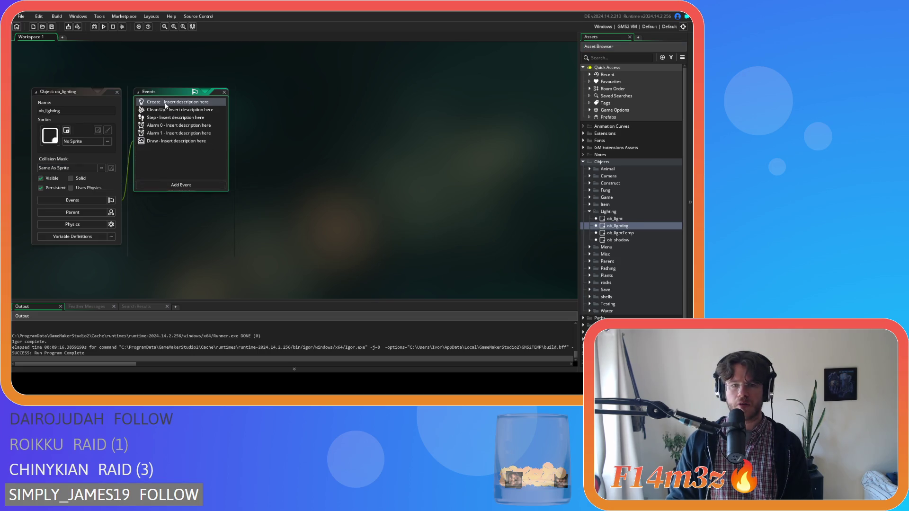
Comment out the Winter season line, uncomment the Spring line, and run with F5.
{"action": "scroll", "coordinate": [393, 175], "scroll_direction": "down", "scroll_amount": 8}
{"action": "left_click", "coordinate": [346, 177]}
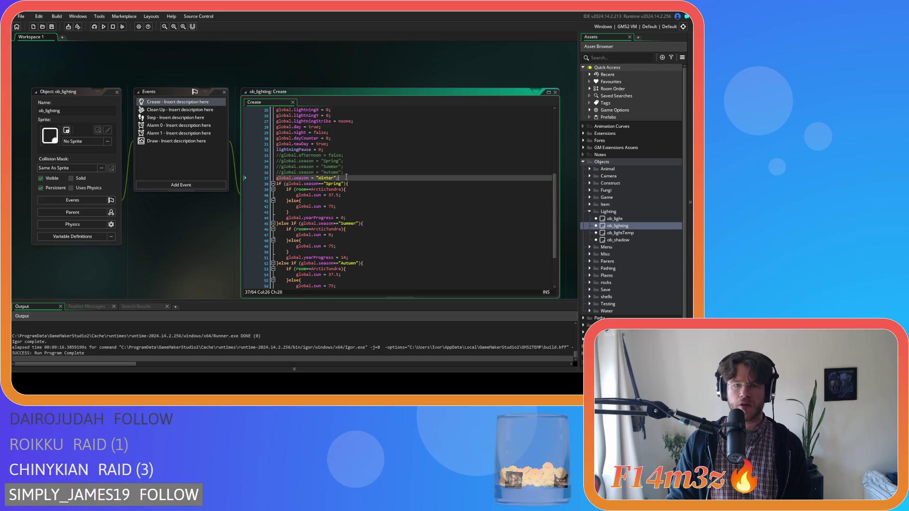
{"action": "key", "text": "ctrl+k"}
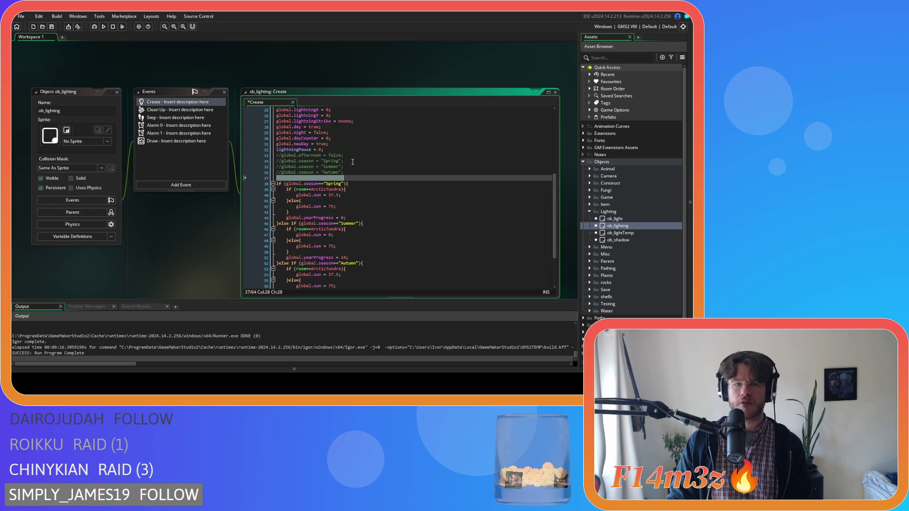
{"action": "left_click", "coordinate": [353, 162]}
{"action": "key", "text": "ctrl+shift+k"}
{"action": "key", "text": "F5"}
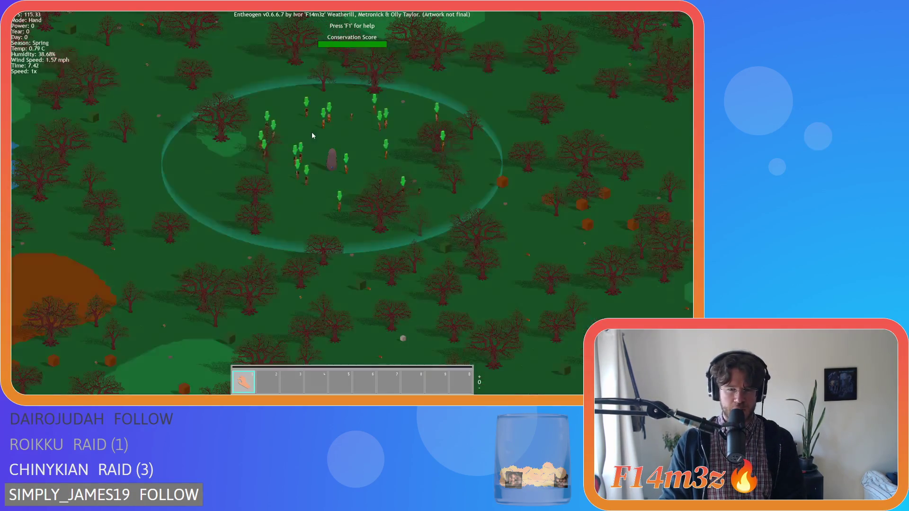
Pan away from the villager circle to the river and across the meadow's leafy trees.
{"action": "scroll", "coordinate": [311, 132], "scroll_direction": "up", "scroll_amount": 5}
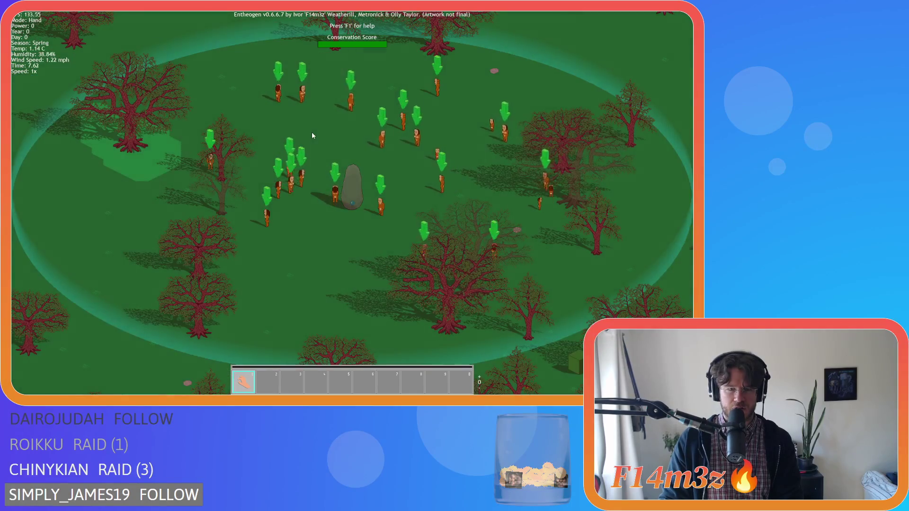
{"action": "key", "text": "a"}
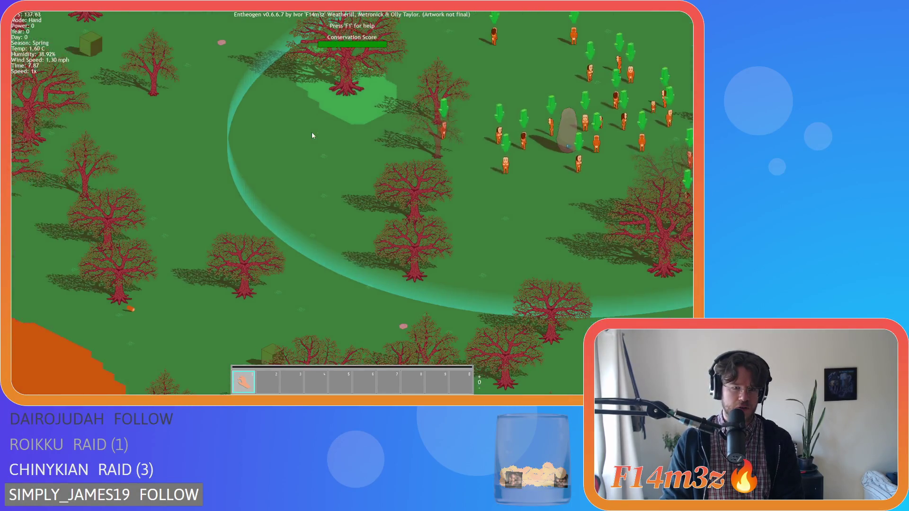
{"action": "key", "text": "a"}
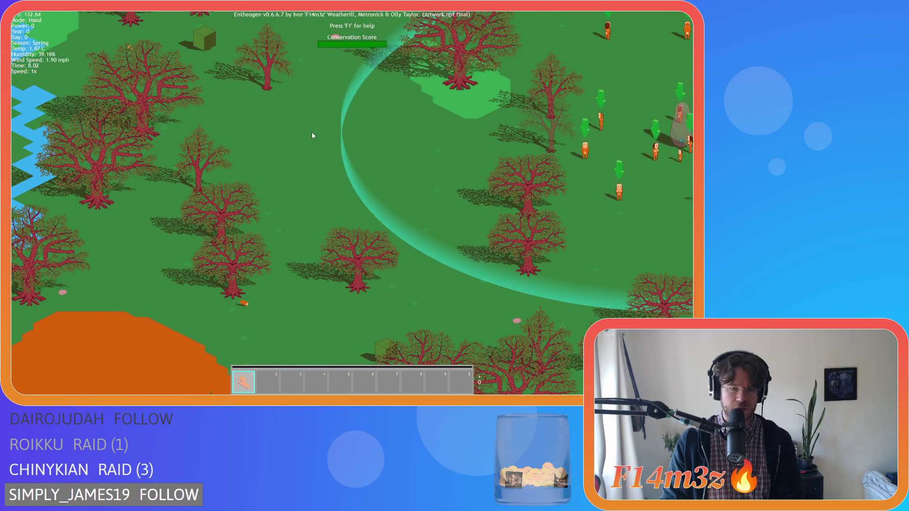
{"action": "key", "text": "a"}
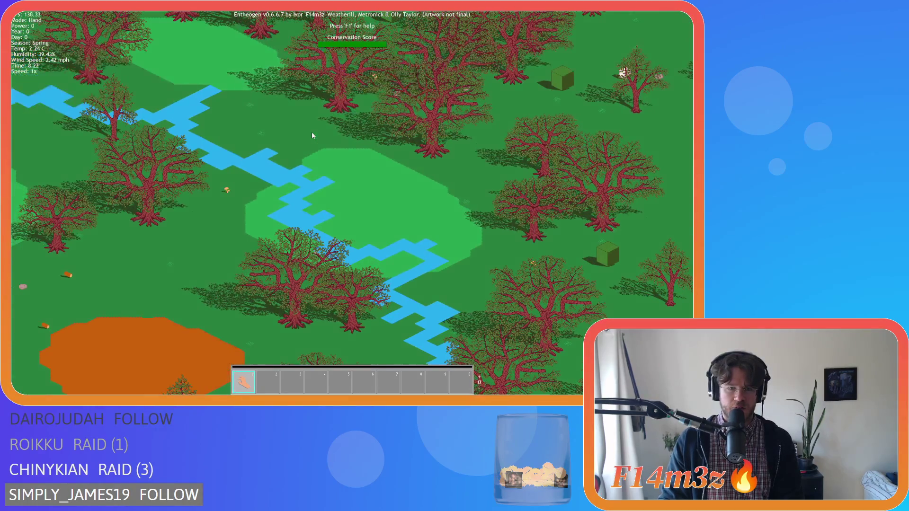
{"action": "key", "text": "w"}
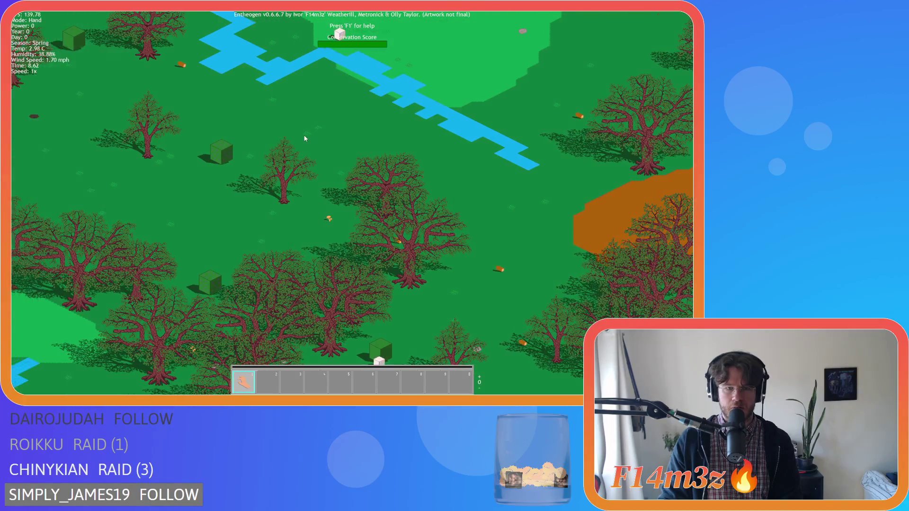
{"action": "scroll", "coordinate": [308, 137], "scroll_direction": "up", "scroll_amount": 3}
{"action": "key", "text": "a"}
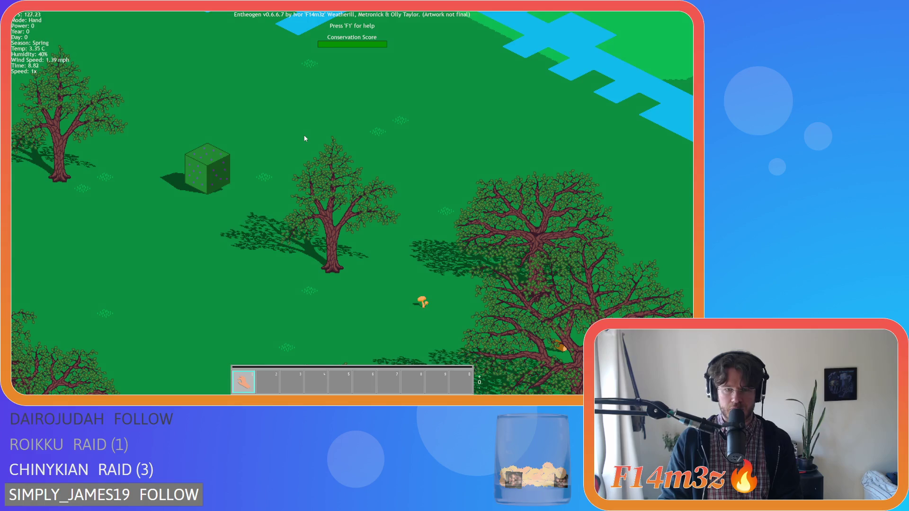
{"action": "scroll", "coordinate": [304, 138], "scroll_direction": "up", "scroll_amount": 2}
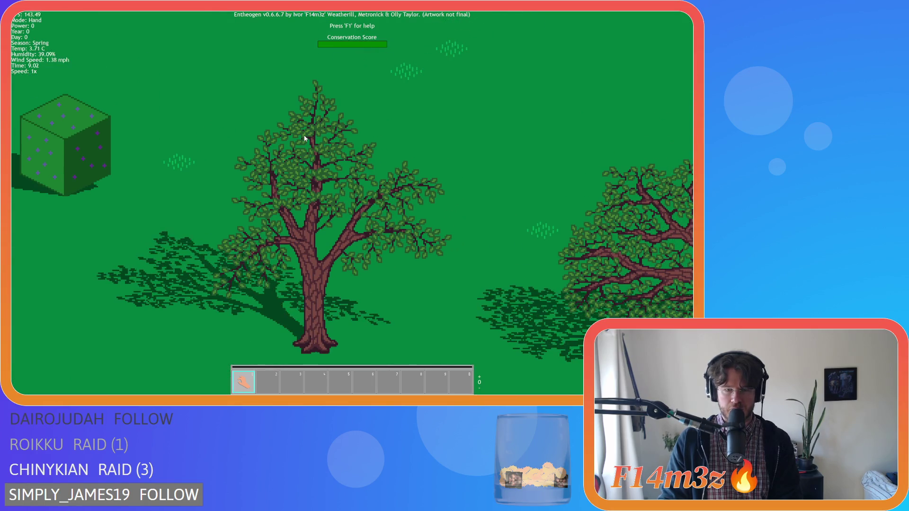
{"action": "scroll", "coordinate": [305, 138], "scroll_direction": "down", "scroll_amount": 2}
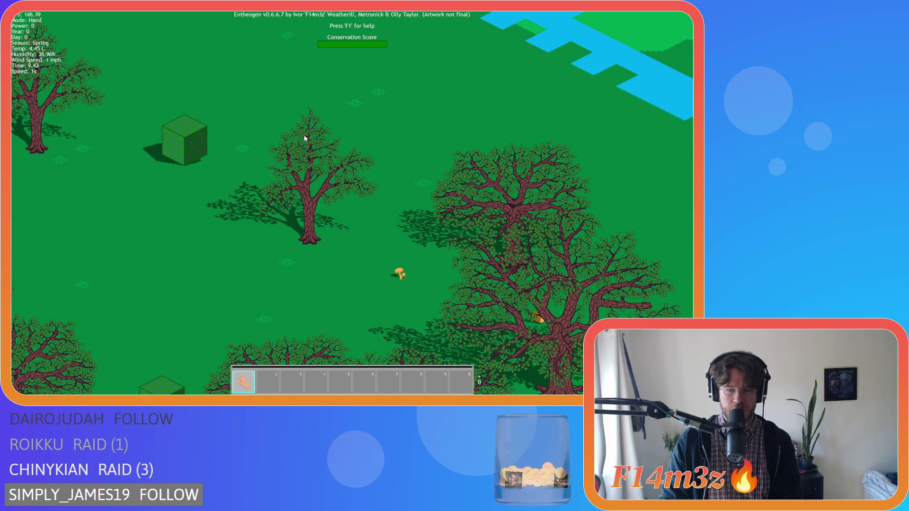
{"action": "key", "text": "a"}
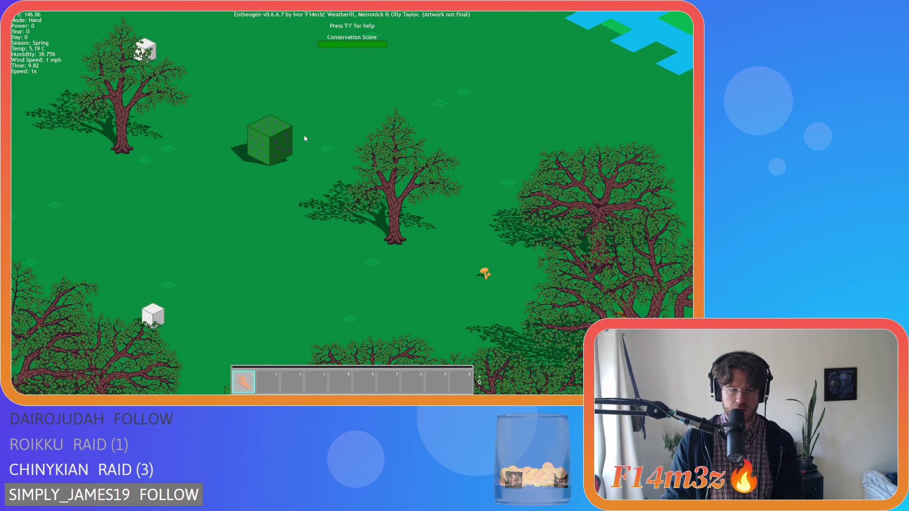
{"action": "key", "text": "w"}
{"action": "key", "text": "a"}
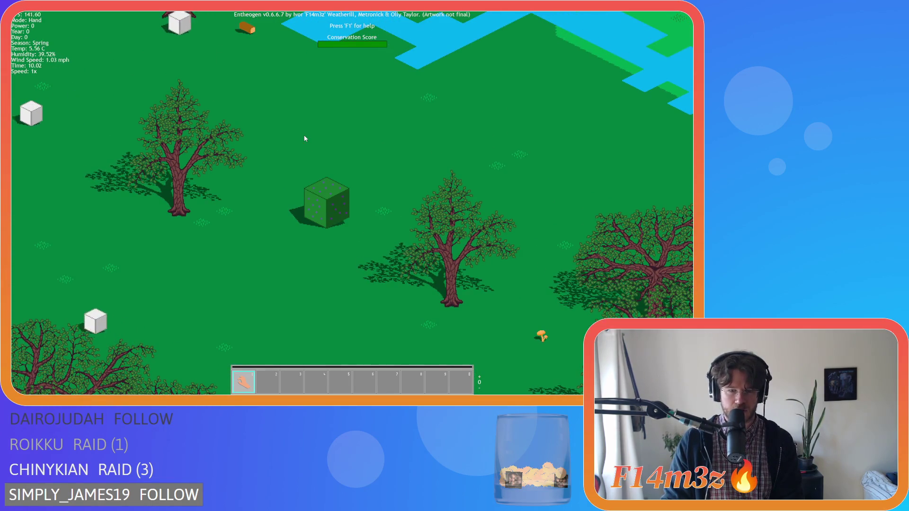
{"action": "key", "text": "d"}
{"action": "key", "text": "s"}
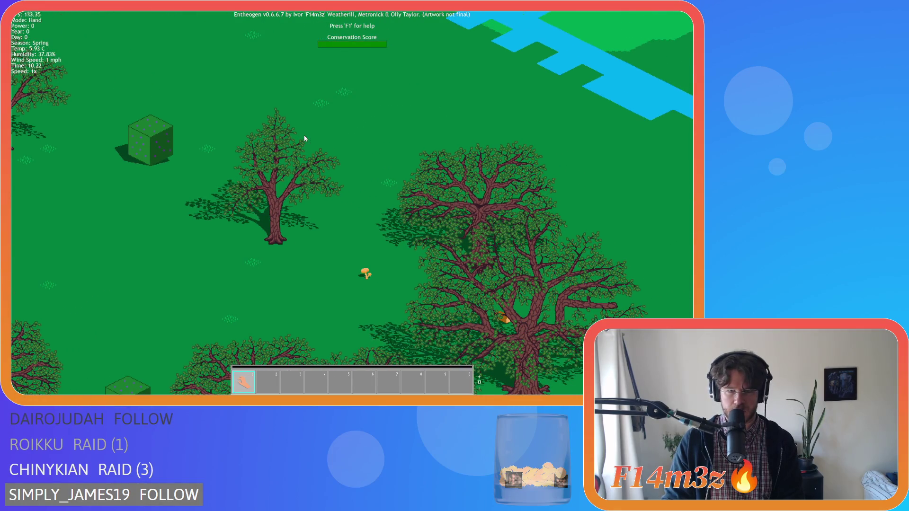
{"action": "key", "text": "a"}
{"action": "key", "text": "w"}
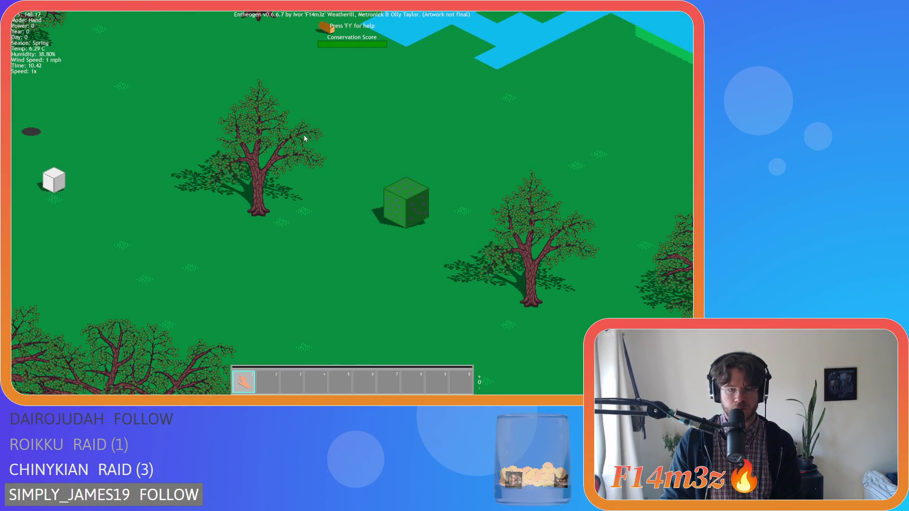
{"action": "key", "text": "w"}
{"action": "key", "text": "a"}
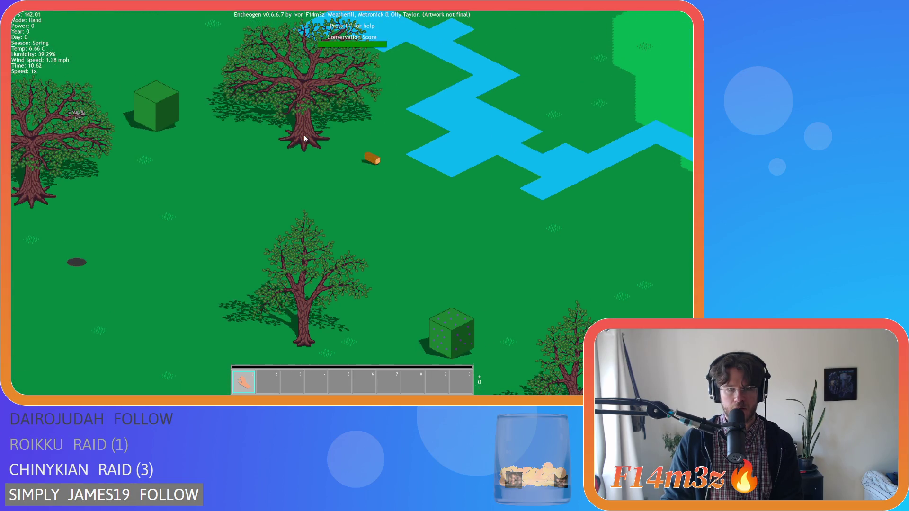
{"action": "key", "text": "s"}
{"action": "key", "text": "d"}
Pan along the river toward the larger oaks and look around them.
{"action": "key", "text": "w"}
{"action": "key", "text": "a"}
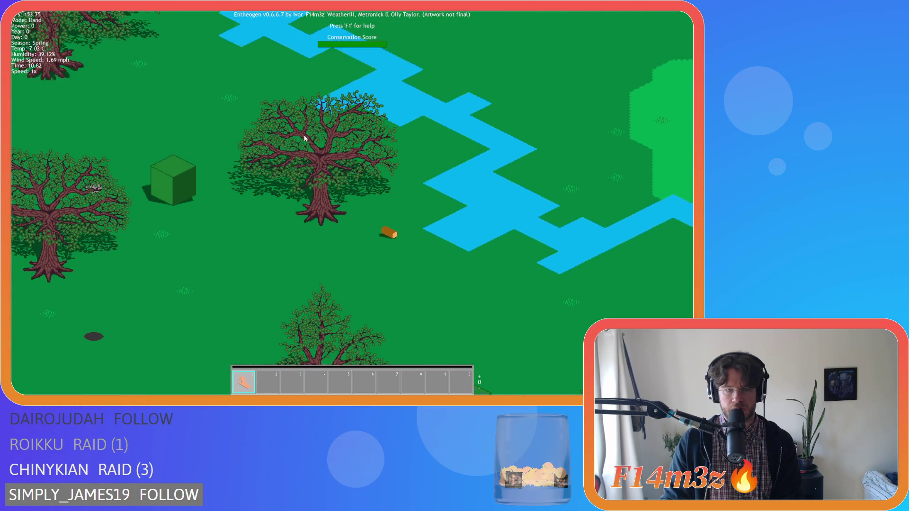
{"action": "key", "text": "a"}
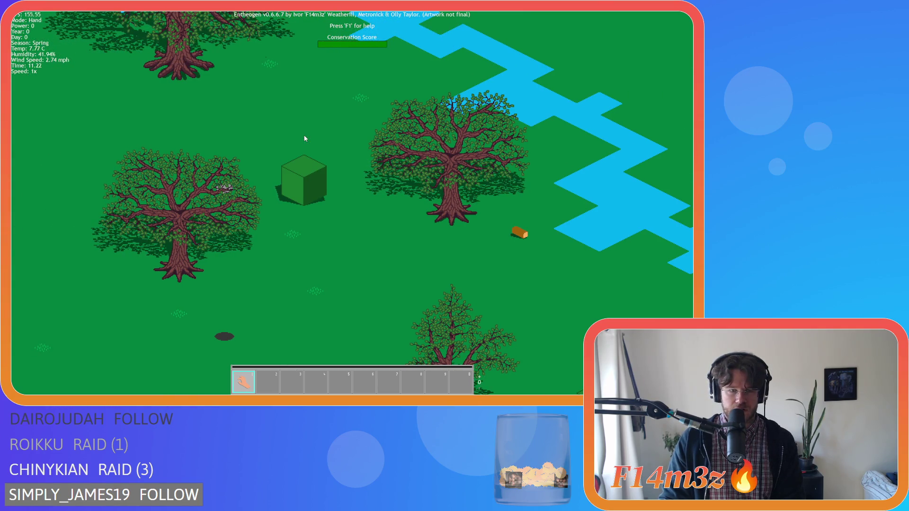
{"action": "key", "text": "d"}
{"action": "key", "text": "s"}
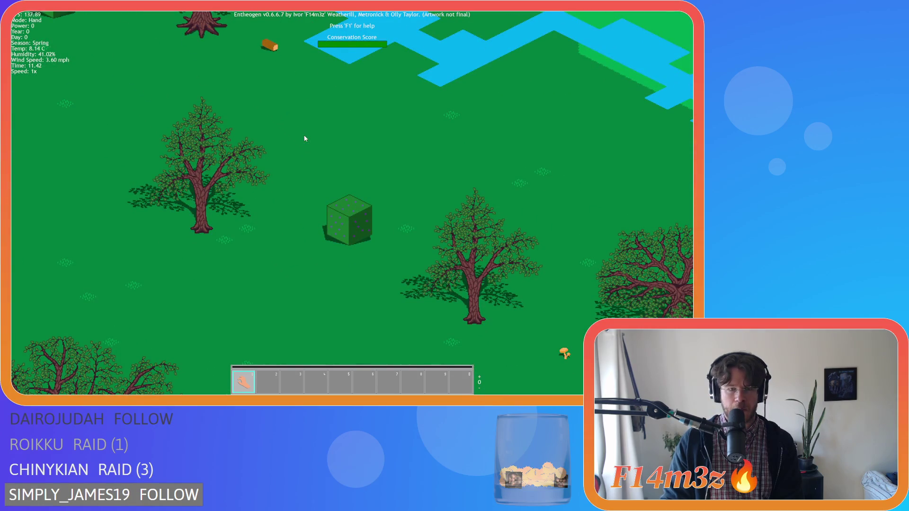
{"action": "key", "text": "d"}
{"action": "key", "text": "s"}
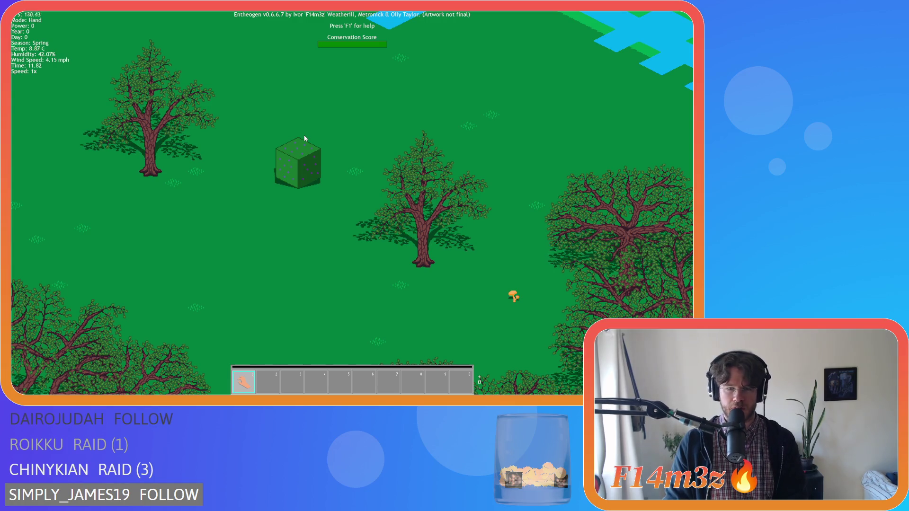
{"action": "key", "text": "d"}
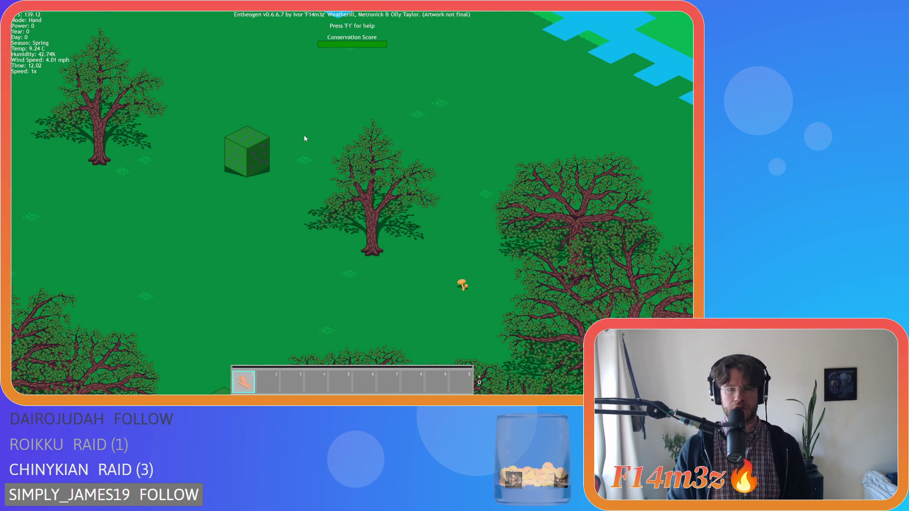
{"action": "key", "text": "w"}
{"action": "key", "text": "d"}
{"action": "key", "text": "a"}
{"action": "key", "text": "s"}
{"action": "key", "text": "s"}
{"action": "key", "text": "w"}
{"action": "key", "text": "d"}
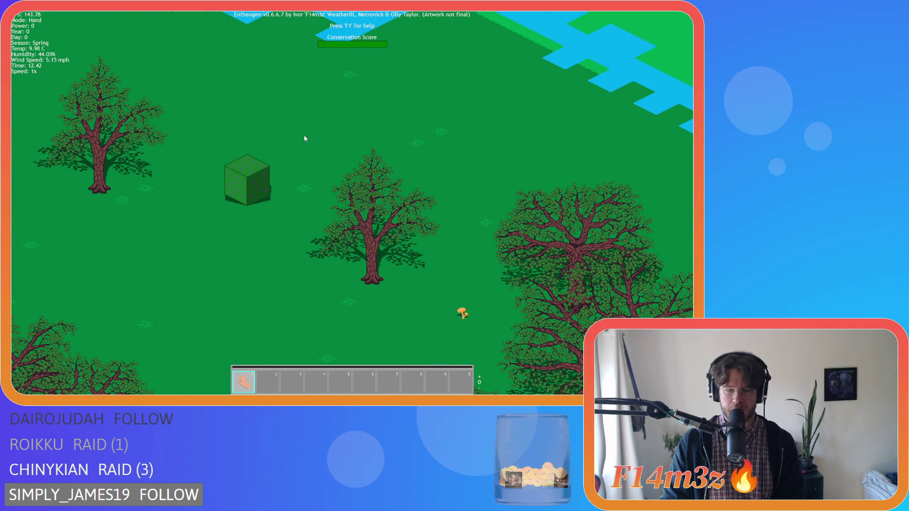
{"action": "key", "text": "s"}
{"action": "key", "text": "d"}
{"action": "key", "text": "d"}
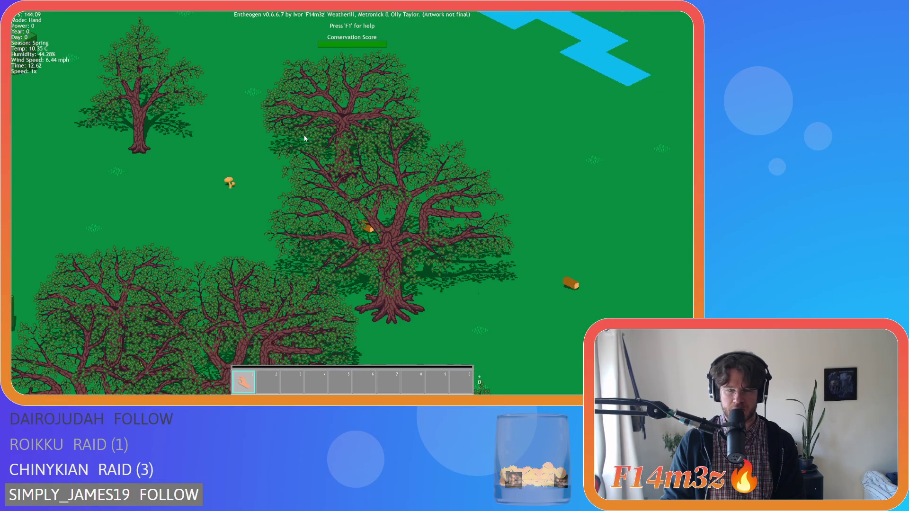
{"action": "key", "text": "a"}
{"action": "key", "text": "w"}
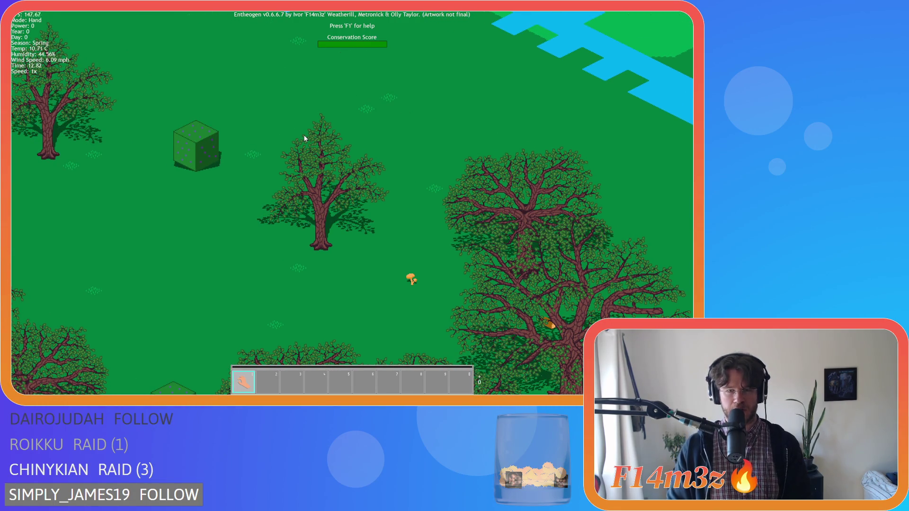
{"action": "key", "text": "s"}
{"action": "key", "text": "d"}
{"action": "key", "text": "a"}
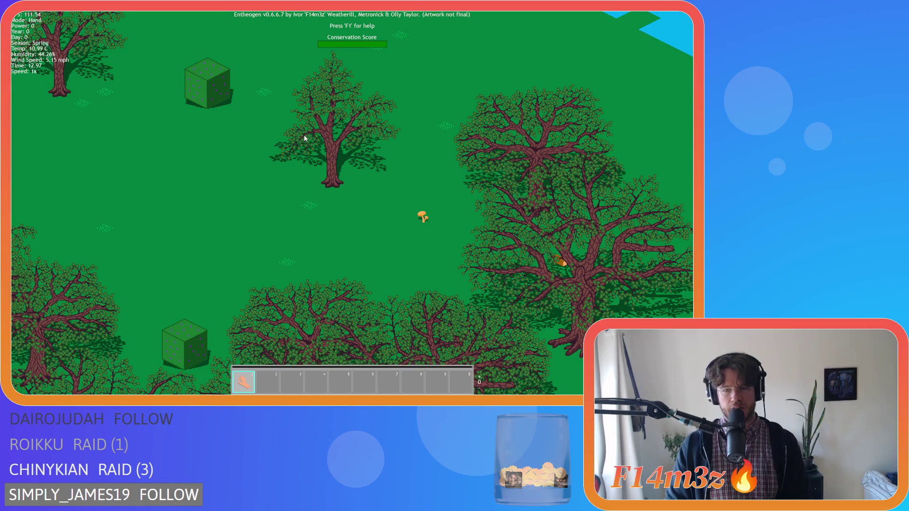
{"action": "key", "text": "a"}
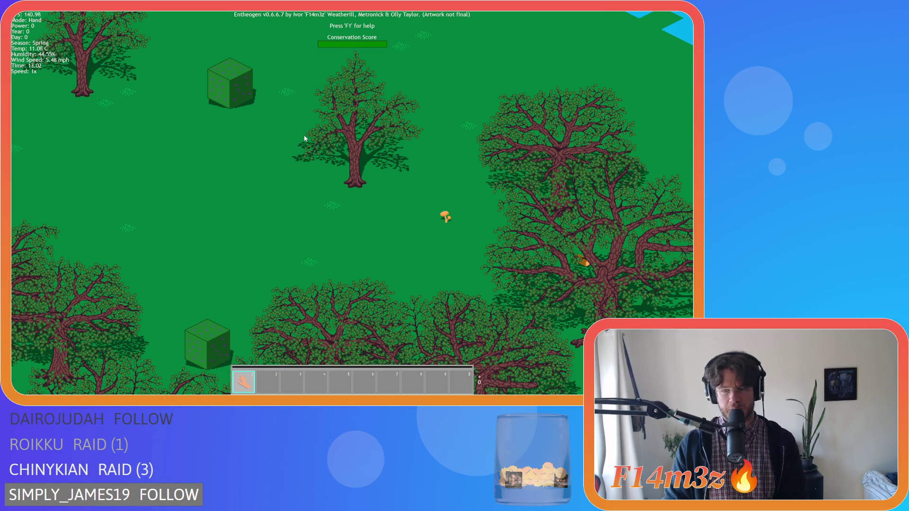
{"action": "key", "text": "d"}
{"action": "key", "text": "w"}
{"action": "key", "text": "d"}
{"action": "key", "text": "s"}
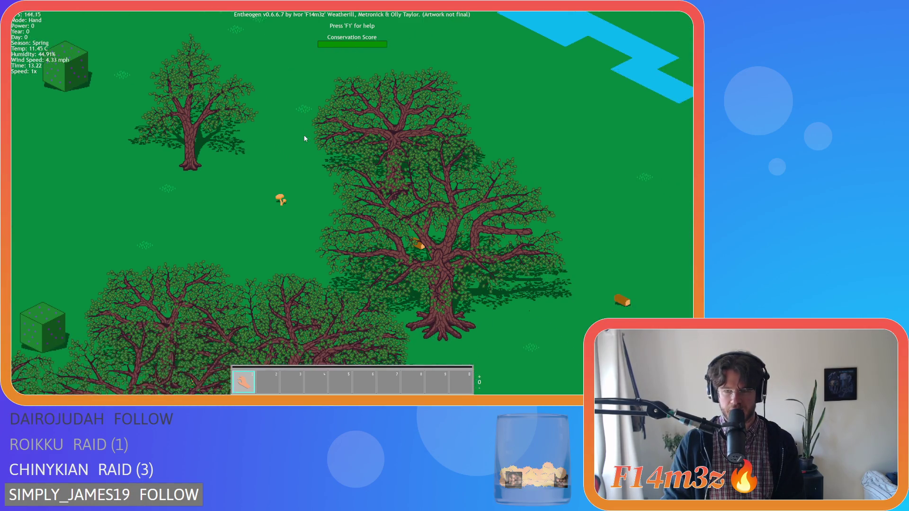
{"action": "key", "text": "w"}
{"action": "key", "text": "a"}
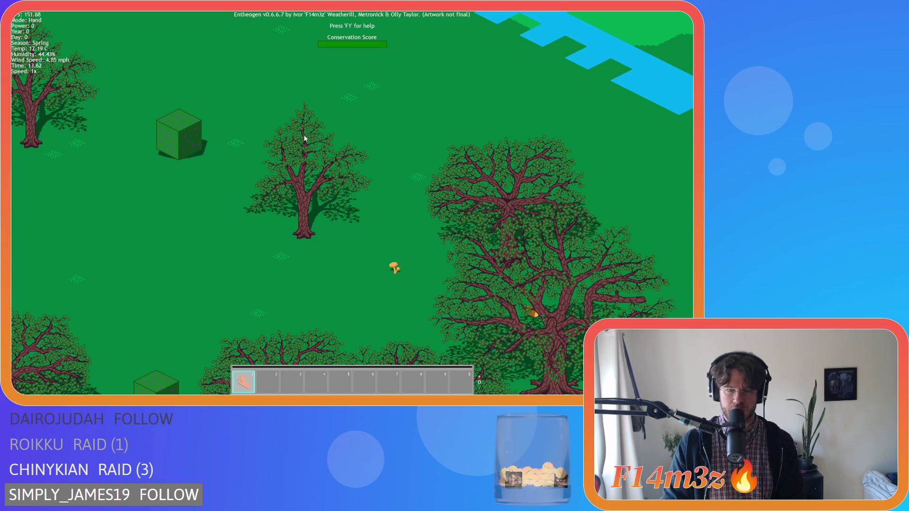
Use the arrow keys to pan toward the forest edge and the clearing.
{"action": "key", "text": "Left"}
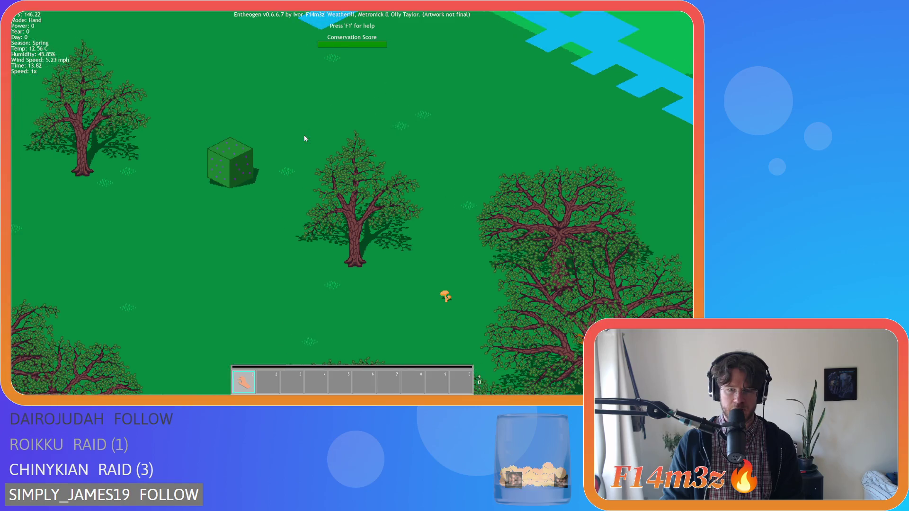
{"action": "key", "text": "Left"}
{"action": "key", "text": "Up"}
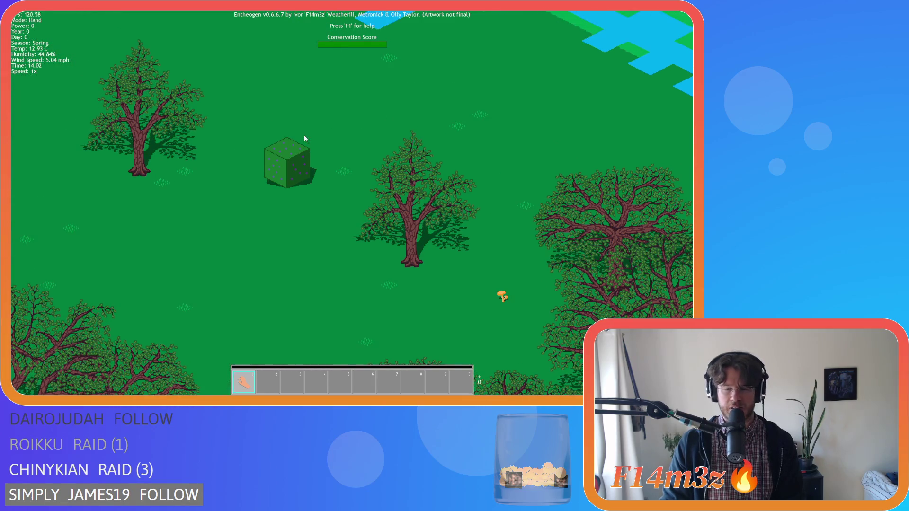
{"action": "key", "text": "Right"}
{"action": "key", "text": "Down"}
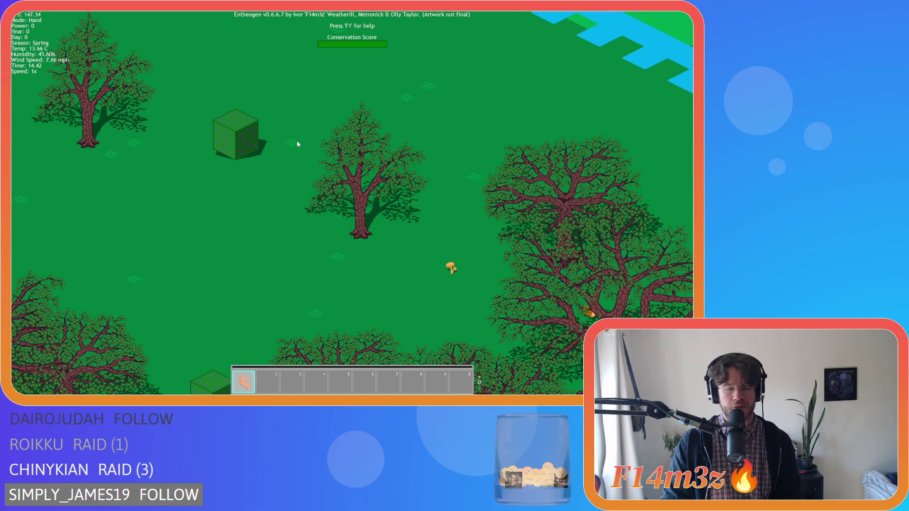
{"action": "key", "text": "Right"}
{"action": "key", "text": "Up"}
{"action": "key", "text": "Left"}
{"action": "key", "text": "Down"}
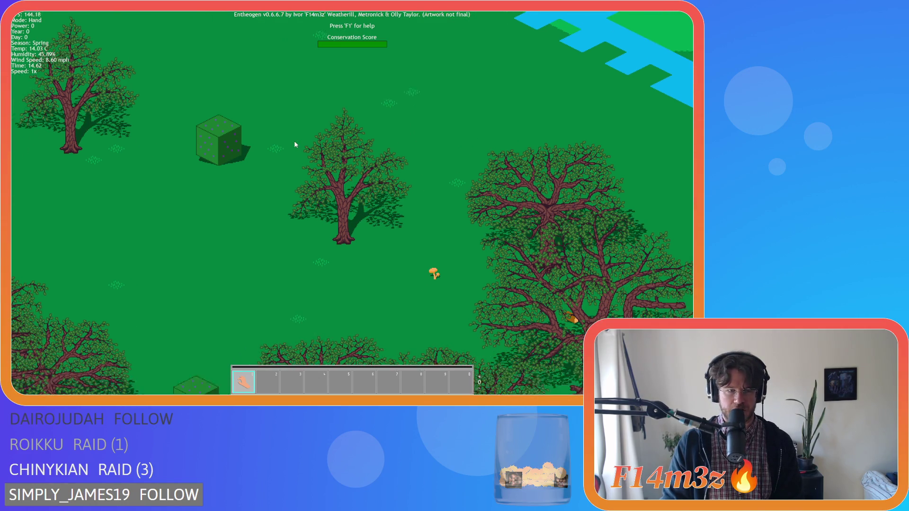
{"action": "key", "text": "Left"}
{"action": "key", "text": "Up"}
{"action": "key", "text": "Down"}
{"action": "key", "text": "Right"}
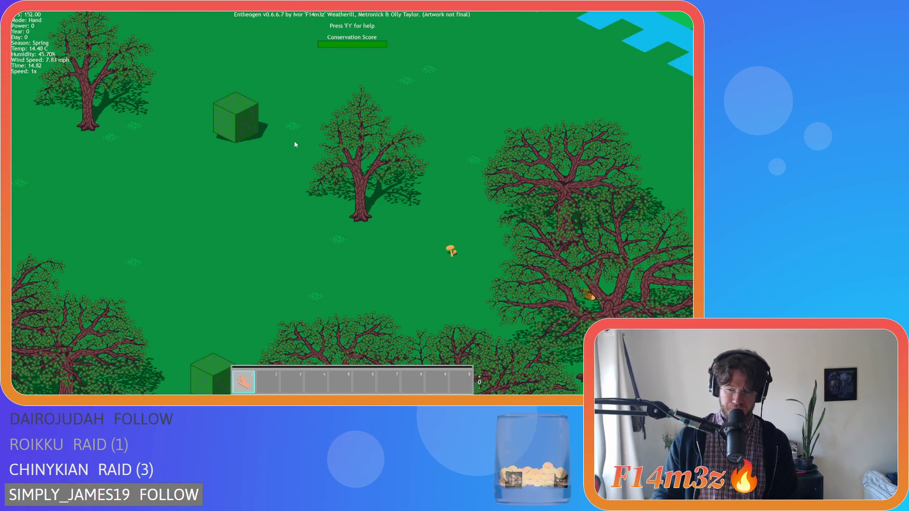
{"action": "key", "text": "Right"}
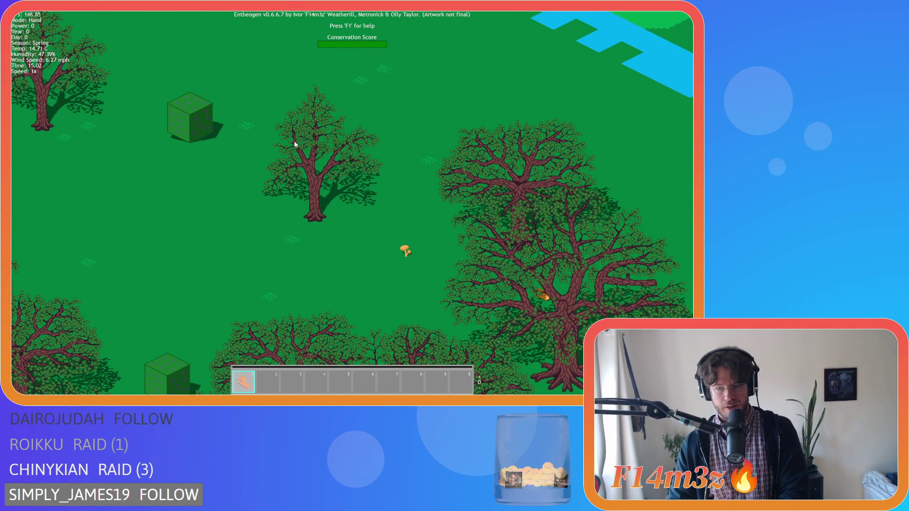
{"action": "key", "text": "Left"}
{"action": "key", "text": "Down"}
{"action": "key", "text": "Down"}
{"action": "key", "text": "Left"}
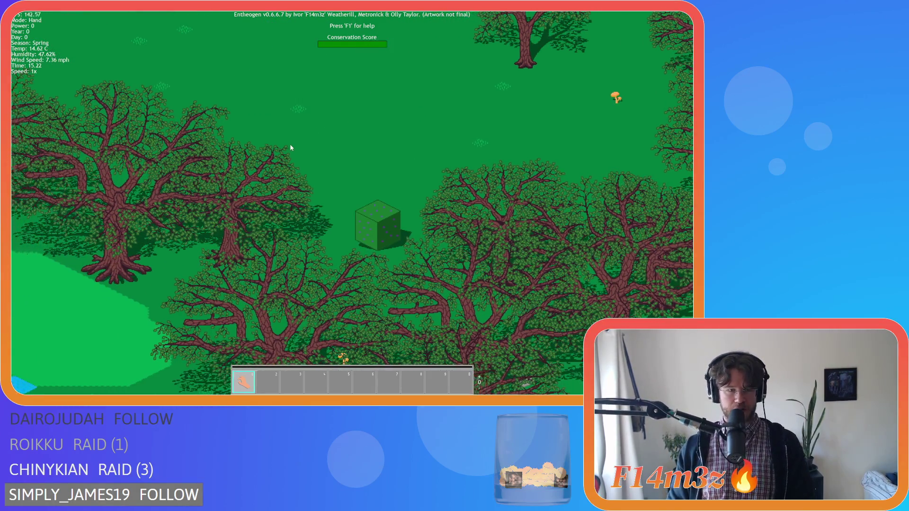
Pan along the grassy clearing among the oaks toward the cube.
{"action": "key", "text": "d"}
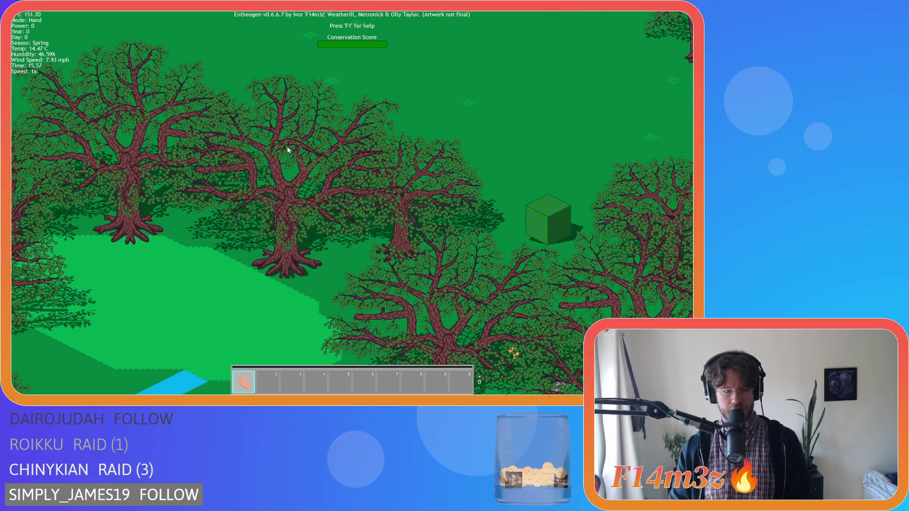
{"action": "key", "text": "a"}
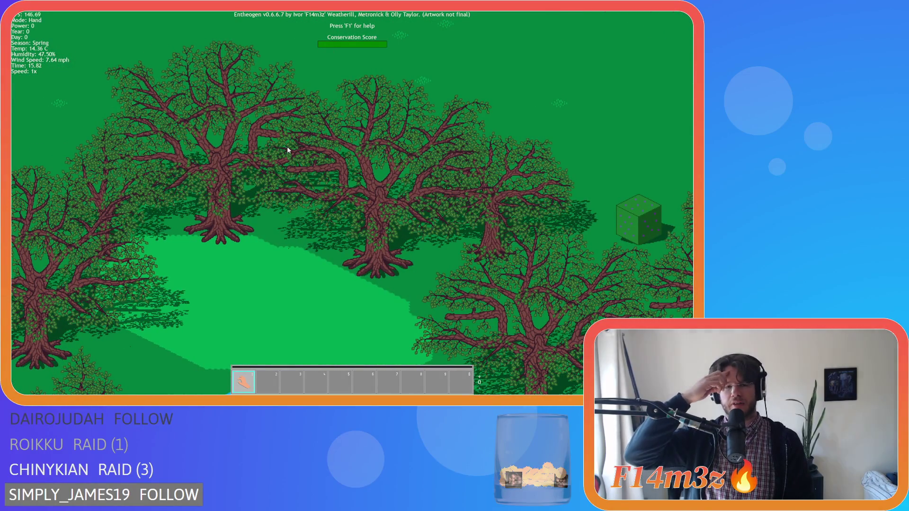
{"action": "key", "text": "d"}
{"action": "key", "text": "a"}
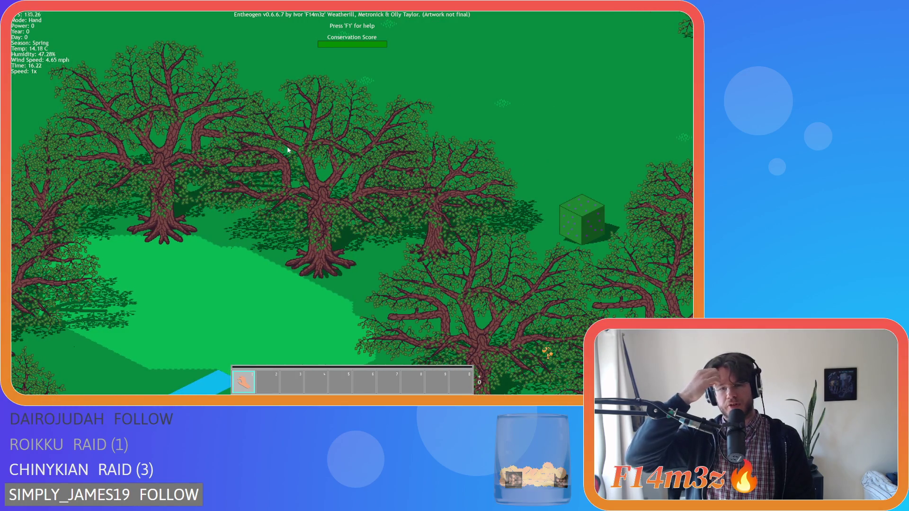
{"action": "key", "text": "d"}
{"action": "key", "text": "a"}
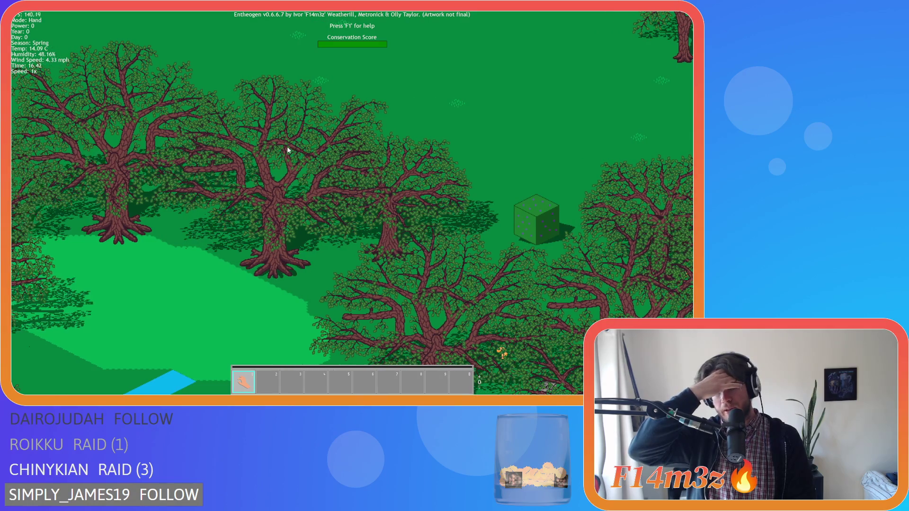
{"action": "key", "text": "a"}
{"action": "key", "text": "d"}
{"action": "key", "text": "a"}
{"action": "key", "text": "d"}
{"action": "key", "text": "a"}
{"action": "key", "text": "d"}
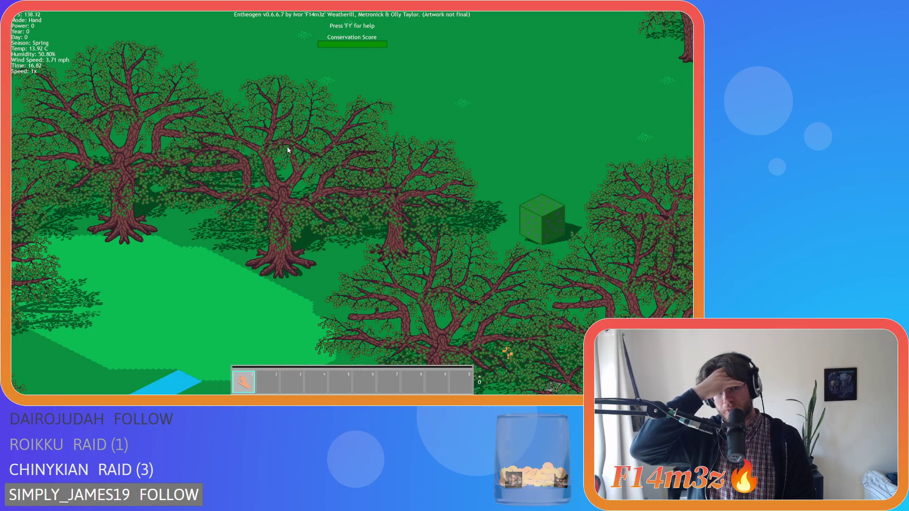
{"action": "key", "text": "d"}
{"action": "key", "text": "a"}
{"action": "key", "text": "d"}
{"action": "key", "text": "a"}
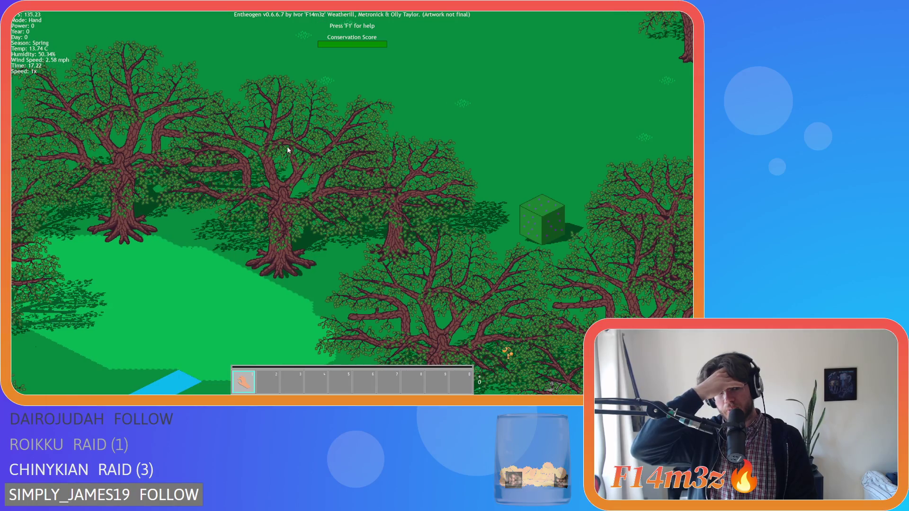
{"action": "key", "text": "d"}
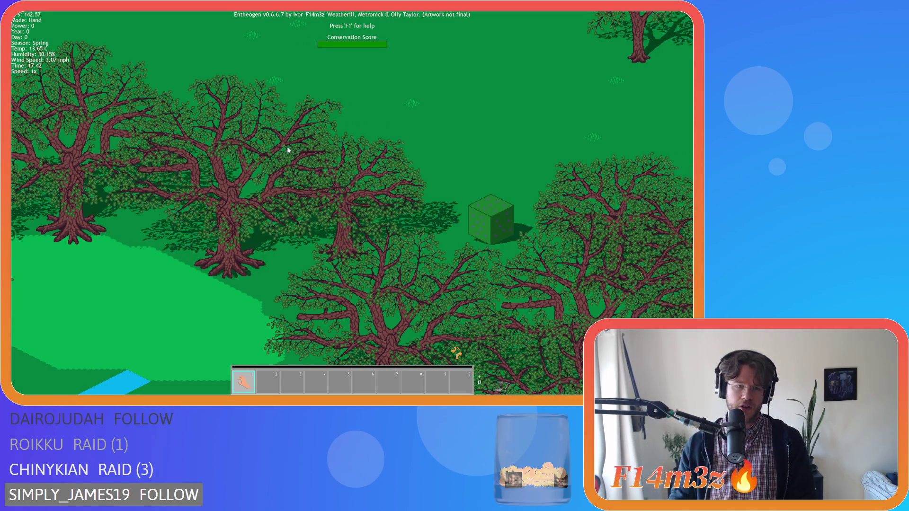
{"action": "key", "text": "a"}
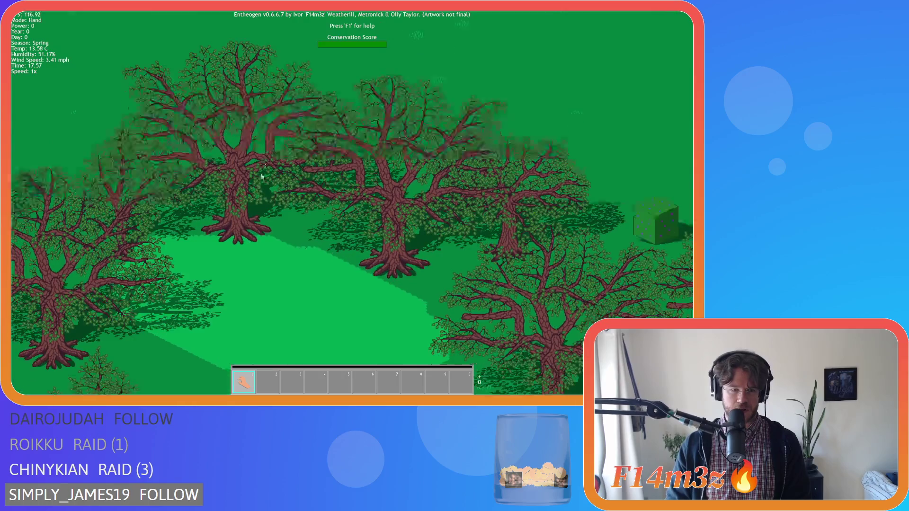
Pan over the river, green cubes, meadow and mud patch.
{"action": "key", "text": "s"}
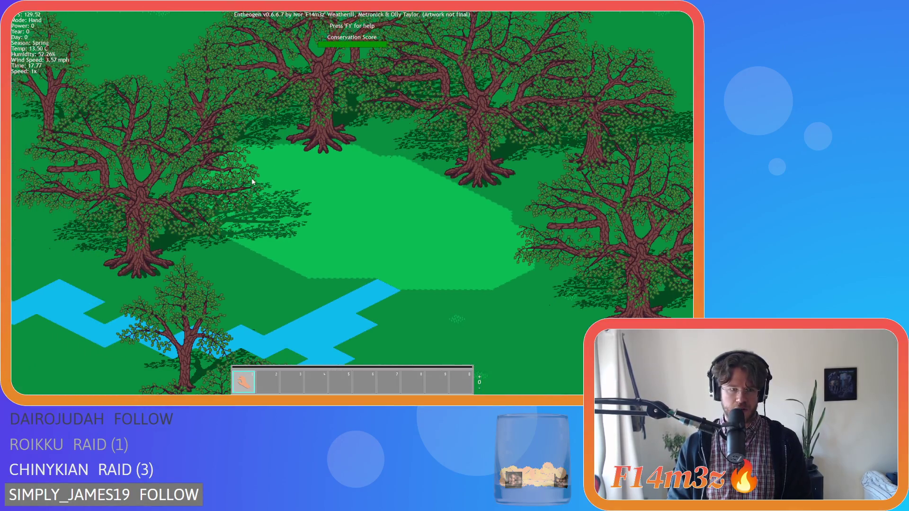
{"action": "key", "text": "w"}
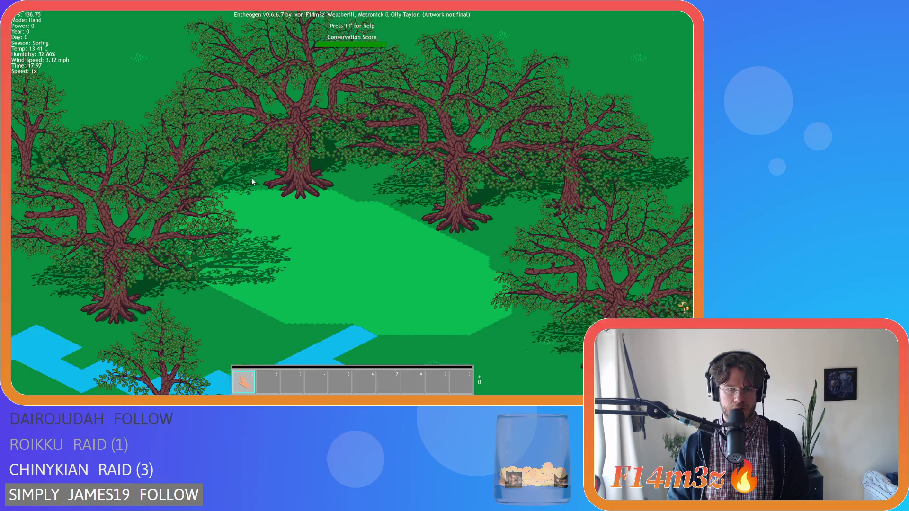
{"action": "key", "text": "s"}
{"action": "key", "text": "d"}
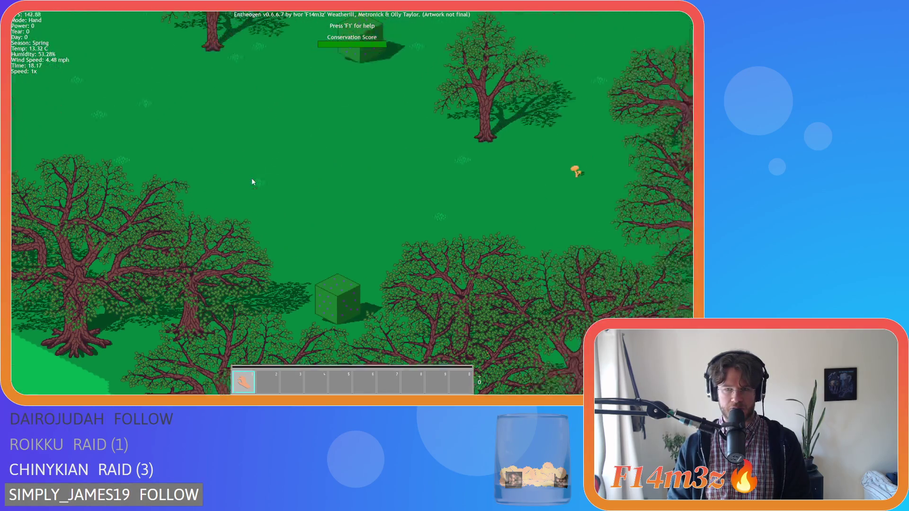
{"action": "key", "text": "w"}
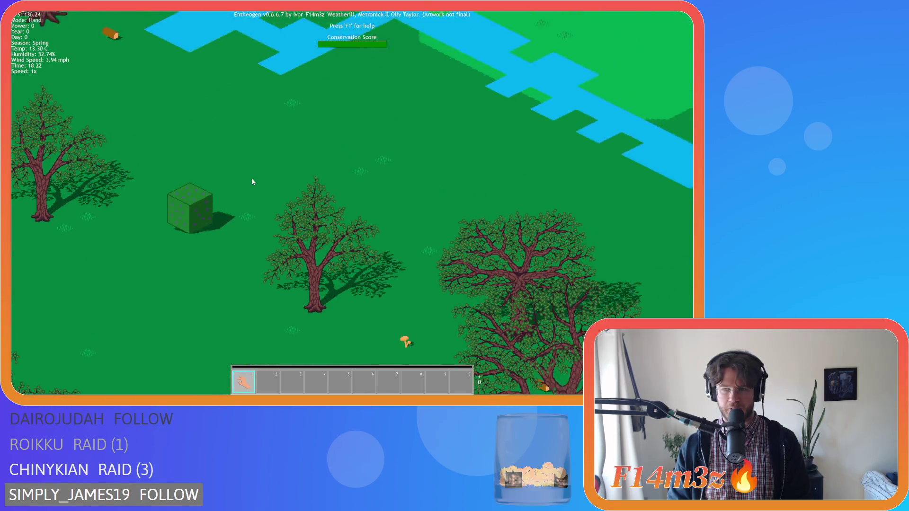
{"action": "key", "text": "d"}
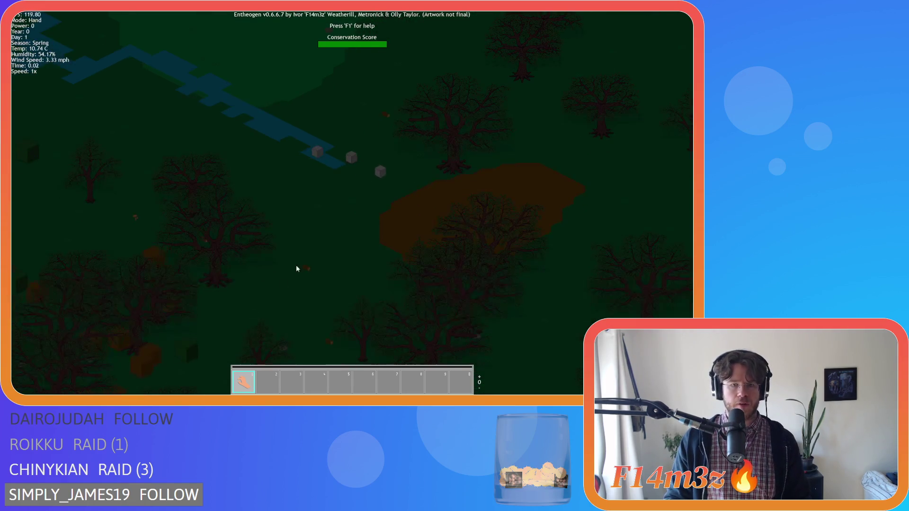
Pan across the night forest along the riverbank and zoom in on the trees.
{"action": "key", "text": "d"}
{"action": "key", "text": "d"}
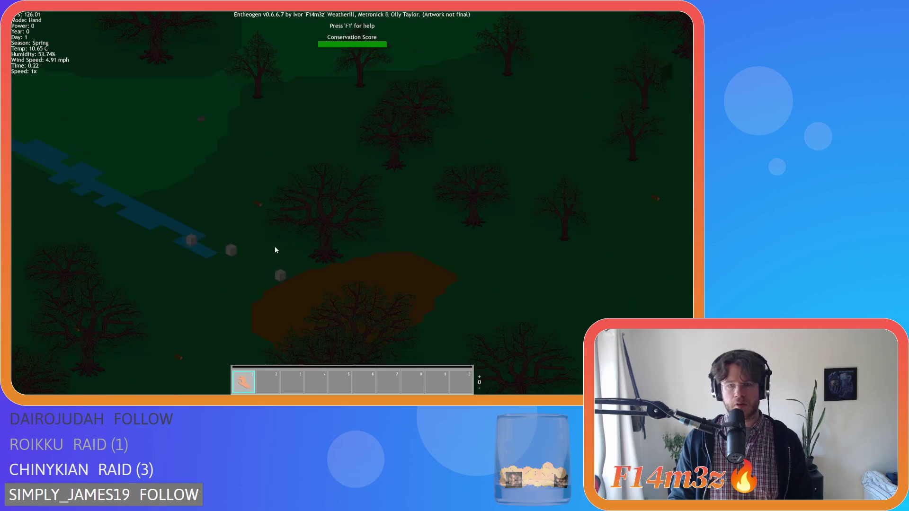
{"action": "key", "text": "d"}
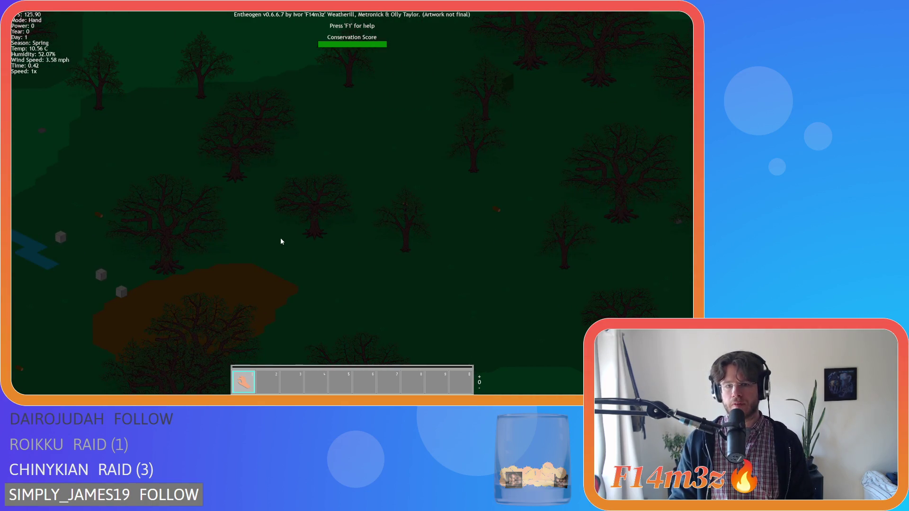
{"action": "key", "text": "a"}
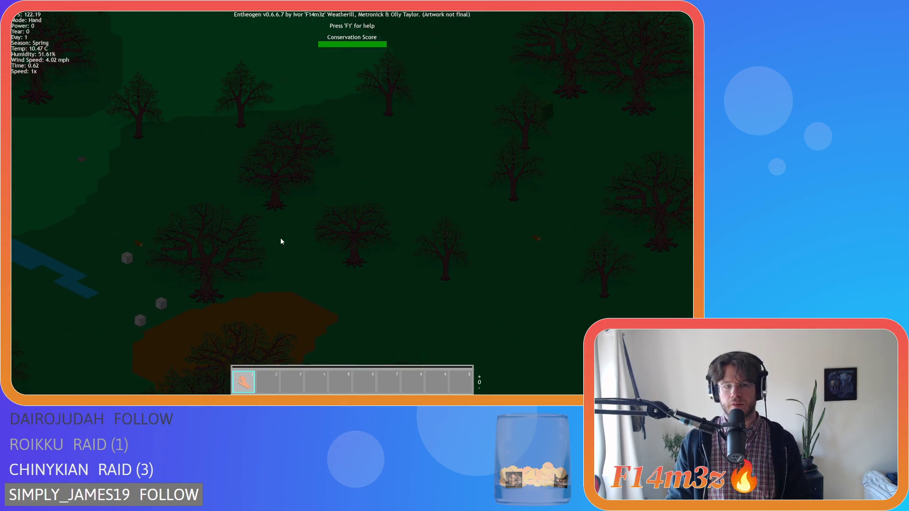
{"action": "key", "text": "w"}
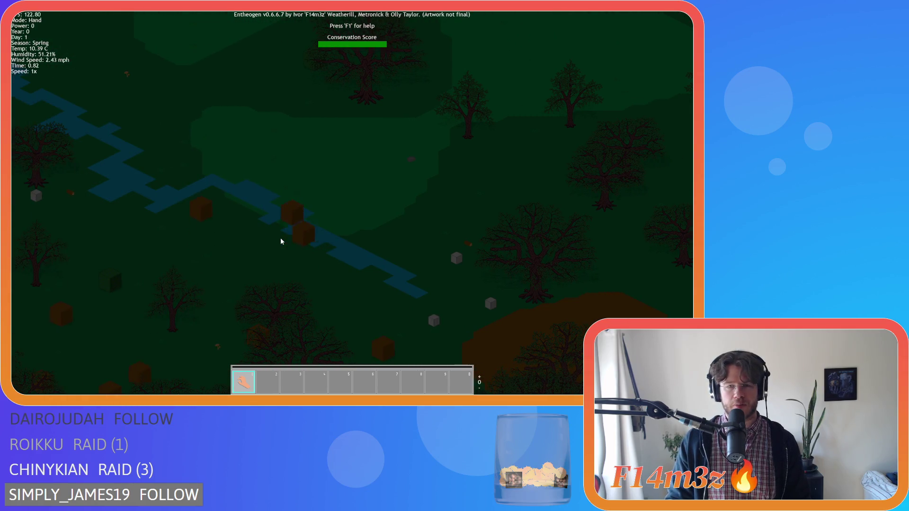
{"action": "key", "text": "w"}
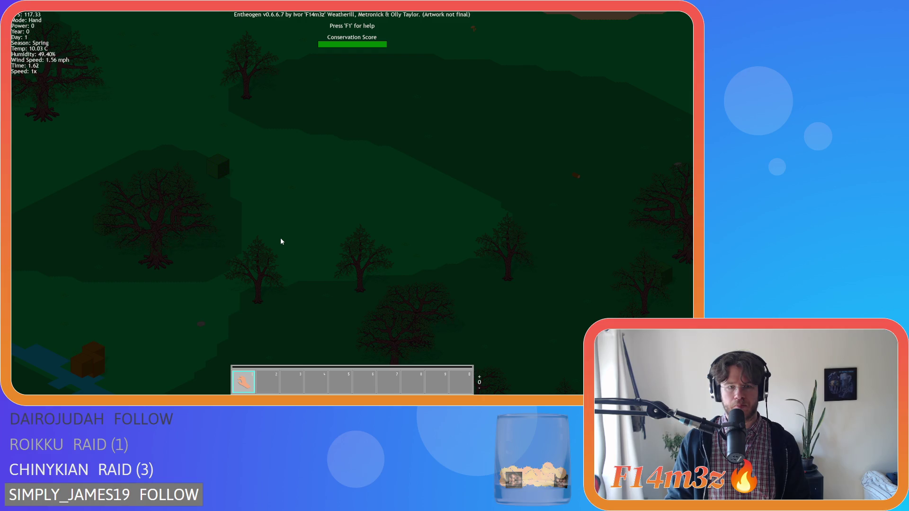
{"action": "key", "text": "s"}
{"action": "scroll", "coordinate": [327, 246], "scroll_direction": "up", "scroll_amount": 2}
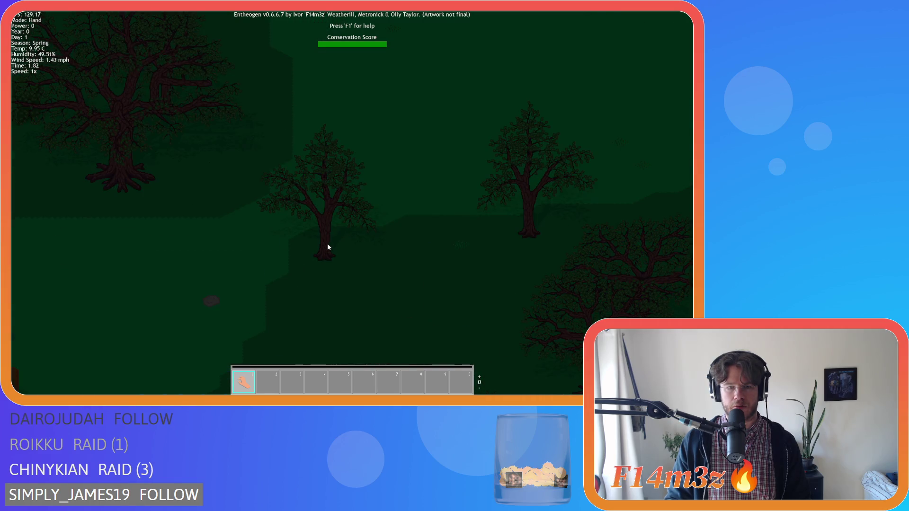
{"action": "key", "text": "w"}
{"action": "key", "text": "d"}
{"action": "key", "text": "s"}
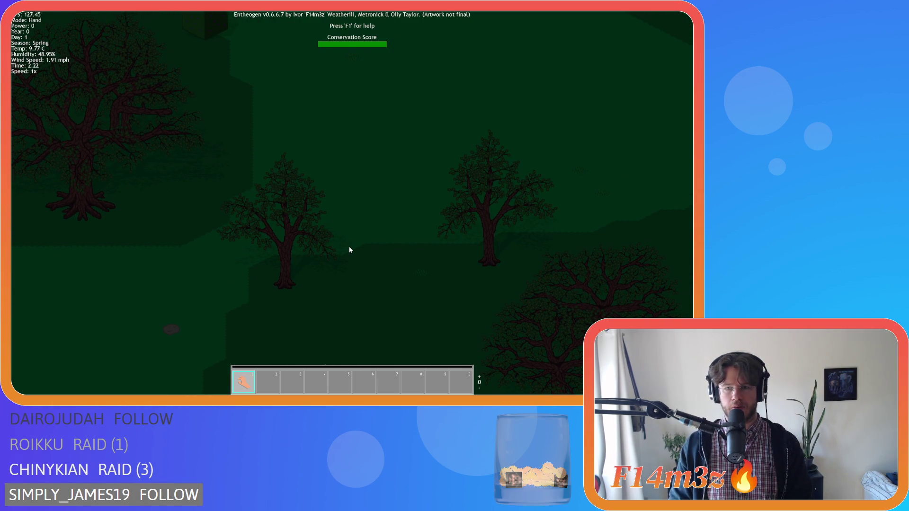
{"action": "scroll", "coordinate": [349, 249], "scroll_direction": "down", "scroll_amount": 2}
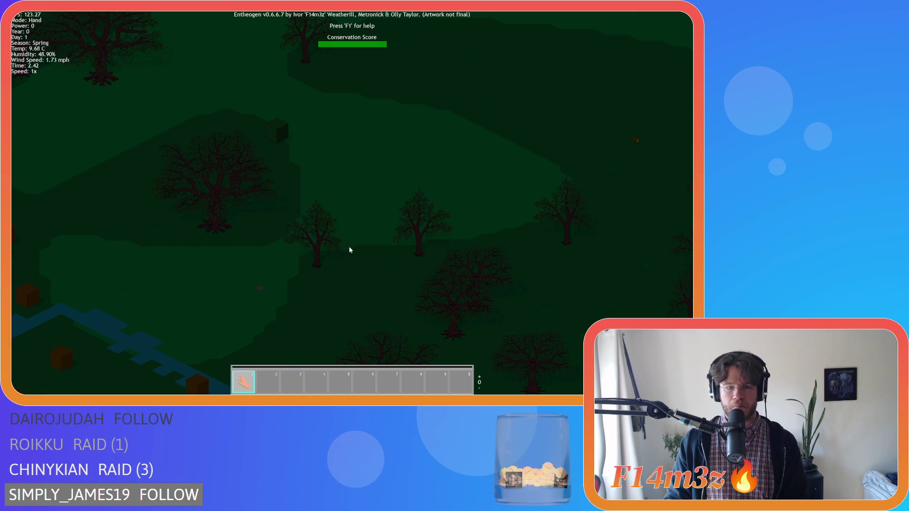
Follow the river across the map until the villagers' glowing clearing appears.
{"action": "key", "text": "s"}
{"action": "key", "text": "a"}
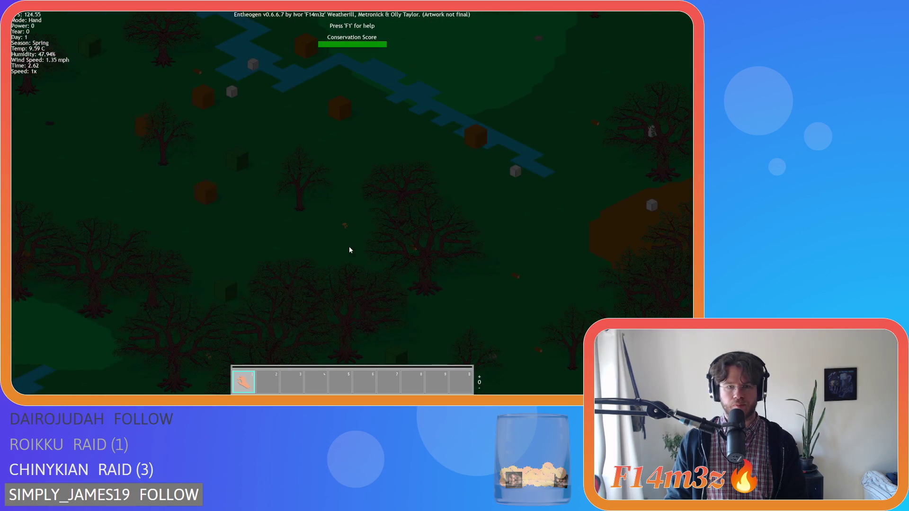
{"action": "scroll", "coordinate": [349, 249], "scroll_direction": "up", "scroll_amount": 2}
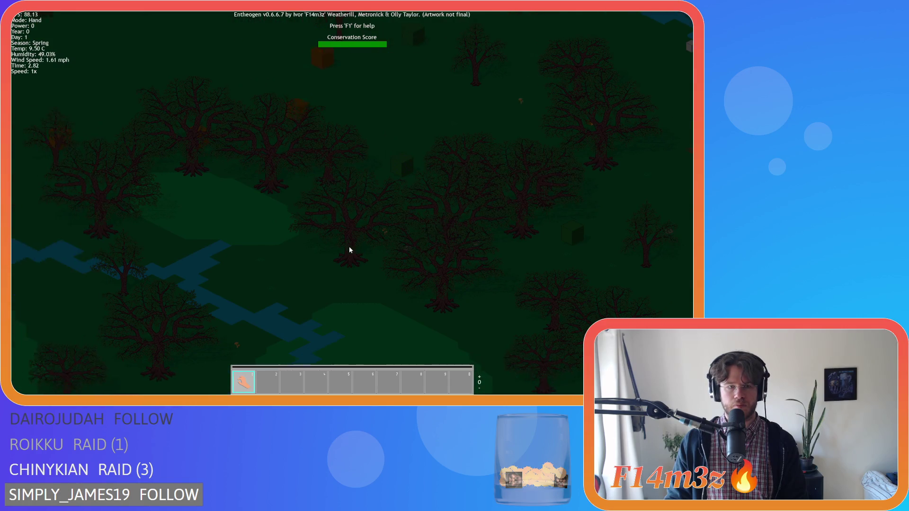
{"action": "key", "text": "w"}
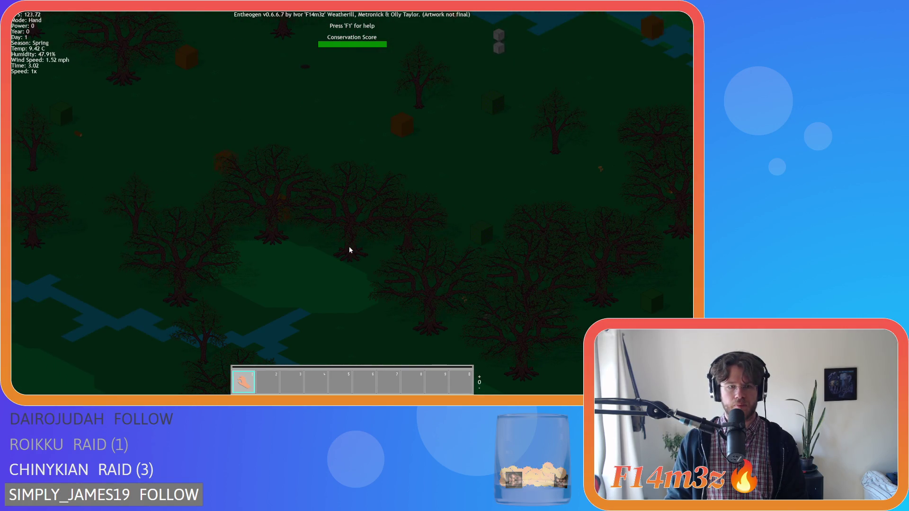
{"action": "key", "text": "s"}
{"action": "key", "text": "d"}
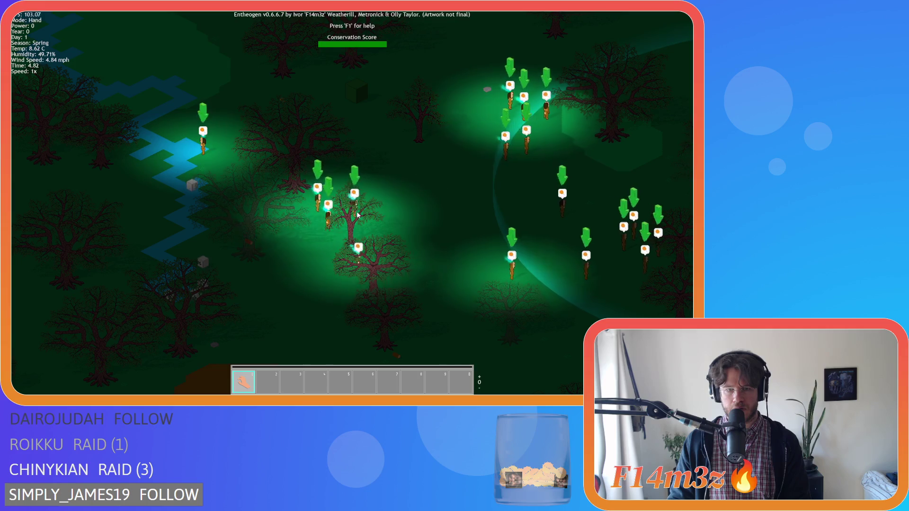
Pan around the villagers' lit area, back over the river and far across the map.
{"action": "key", "text": "s"}
{"action": "key", "text": "w"}
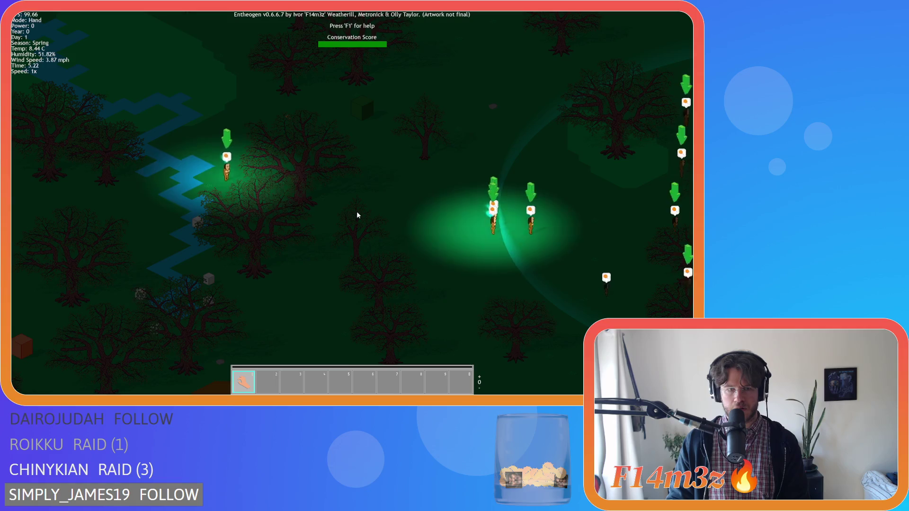
{"action": "key", "text": "a"}
{"action": "key", "text": "s"}
{"action": "key", "text": "s"}
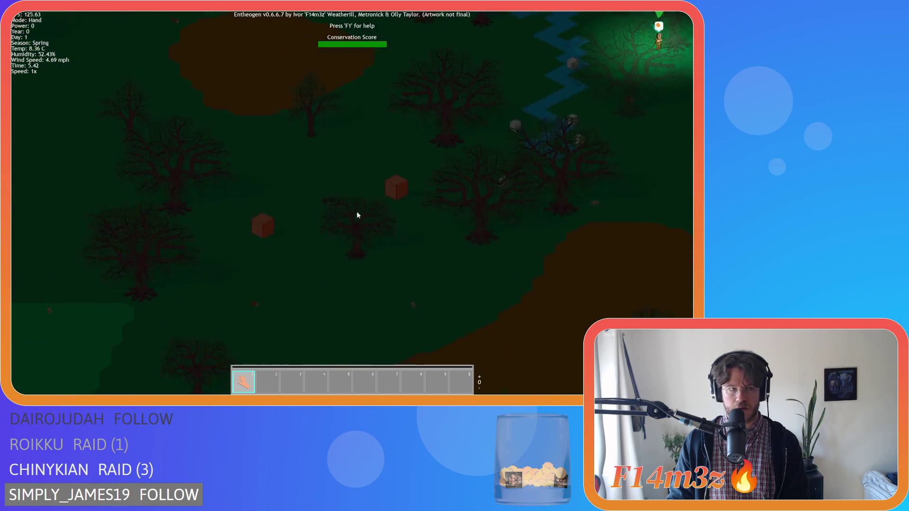
Zoom out to survey the whole map, then zoom in on the Miracle: Smite block.
{"action": "scroll", "coordinate": [357, 215], "scroll_direction": "down", "scroll_amount": 8}
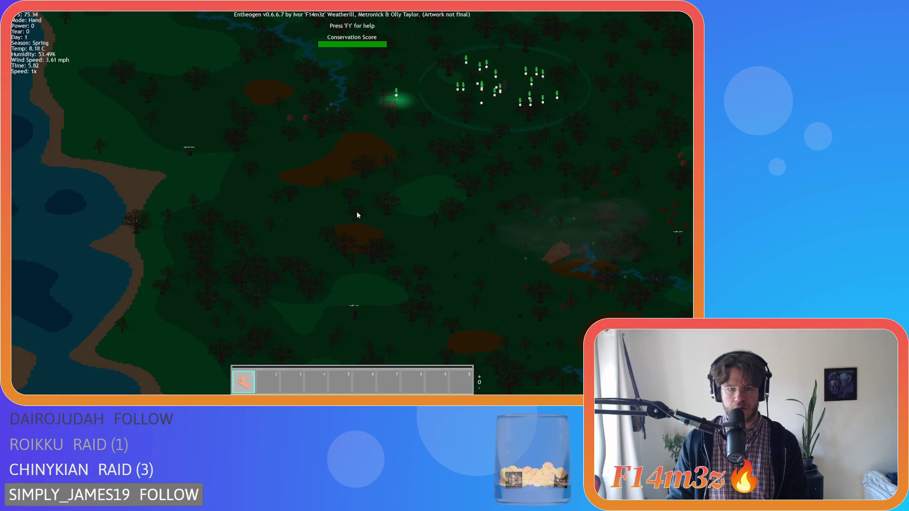
{"action": "key", "text": "s"}
{"action": "key", "text": "d"}
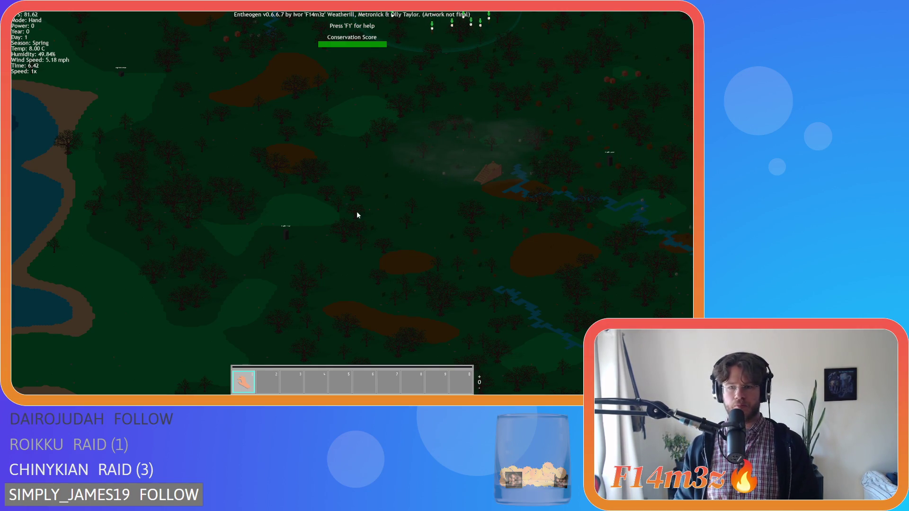
{"action": "key", "text": "d"}
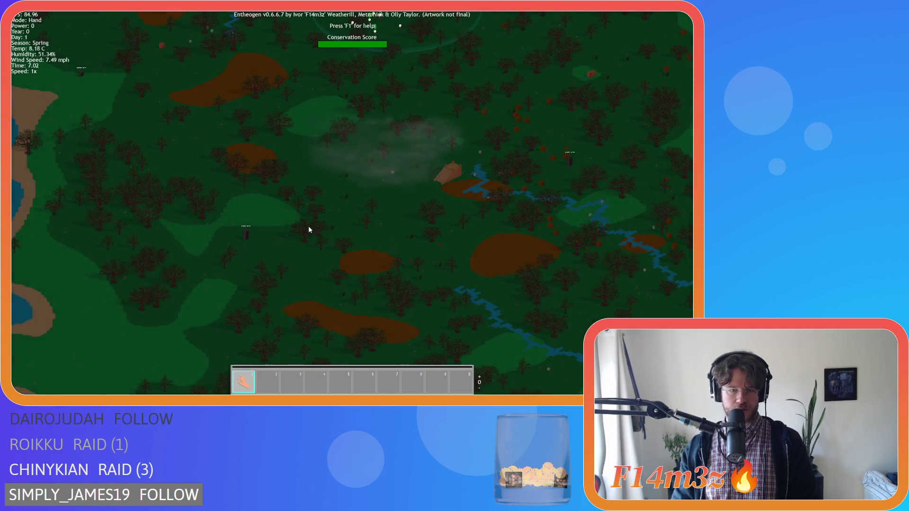
{"action": "scroll", "coordinate": [308, 227], "scroll_direction": "up", "scroll_amount": 5}
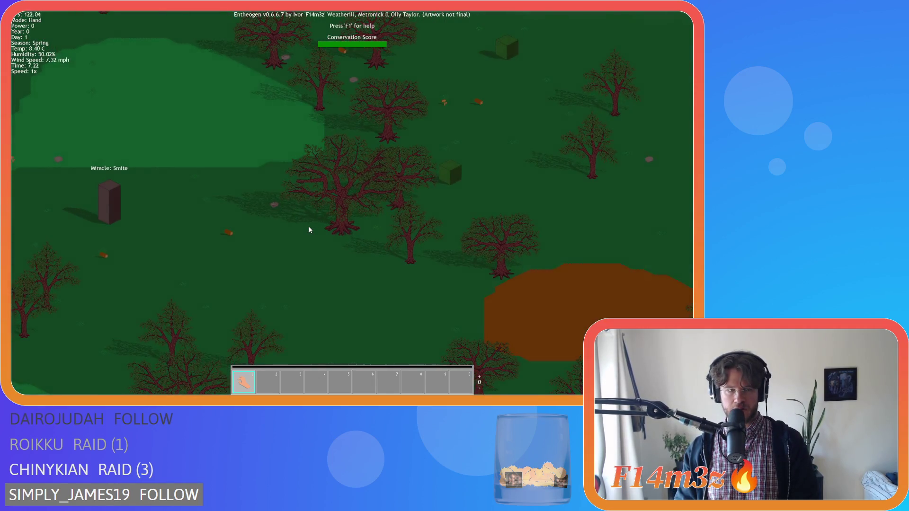
Pan the camera north to center the pyramid, then continue right past it.
{"action": "scroll", "coordinate": [308, 230], "scroll_direction": "down", "scroll_amount": 4}
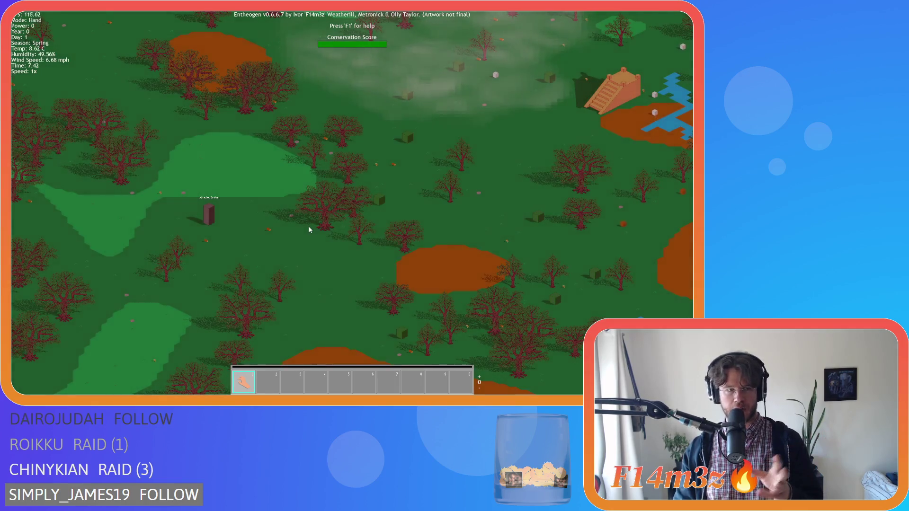
{"action": "key", "text": "w"}
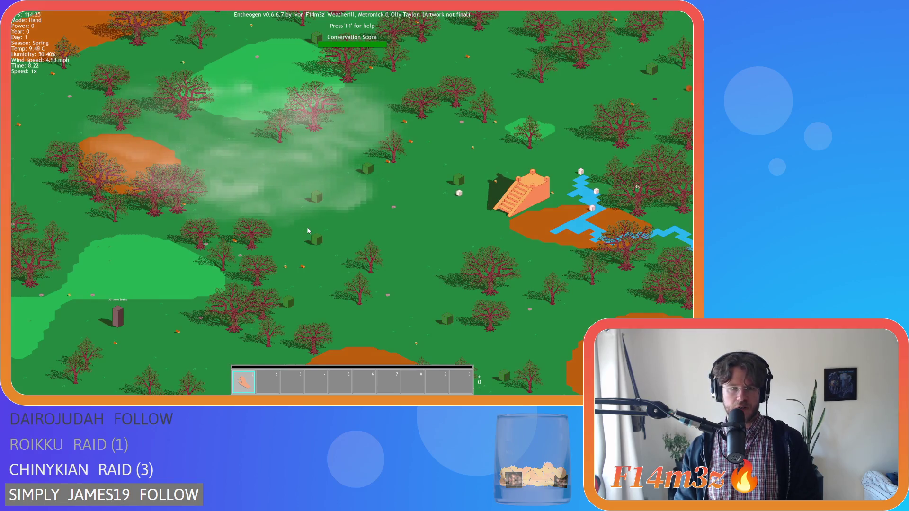
{"action": "key", "text": "w"}
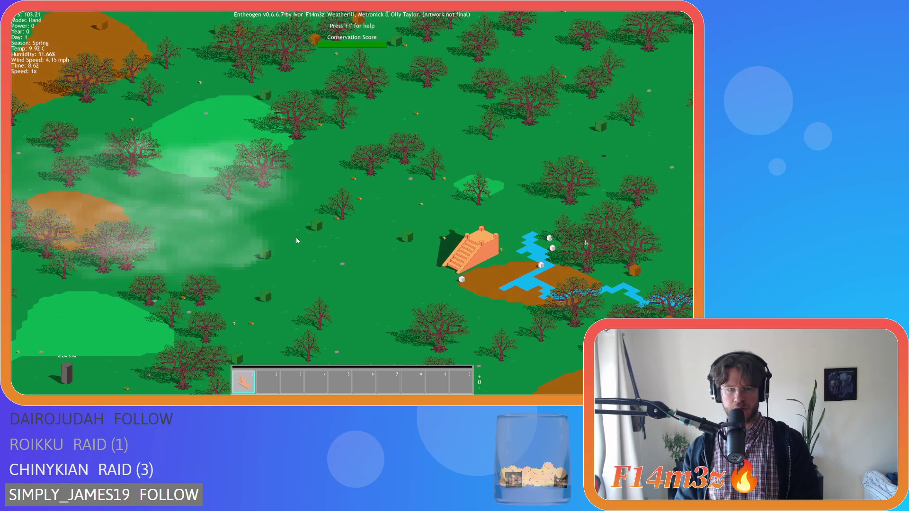
{"action": "key", "text": "s"}
{"action": "key", "text": "d"}
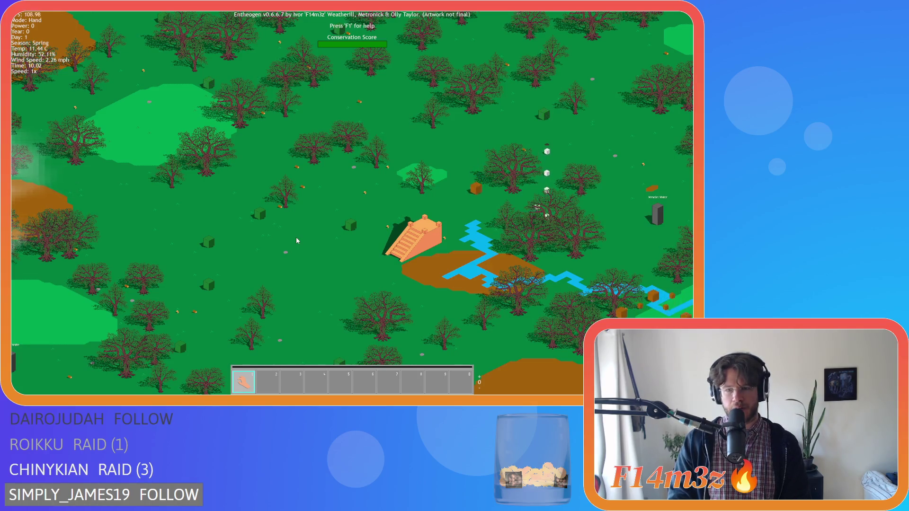
Pan north to the standing stone circle and zoom in on the gathered villagers.
{"action": "key", "text": "w"}
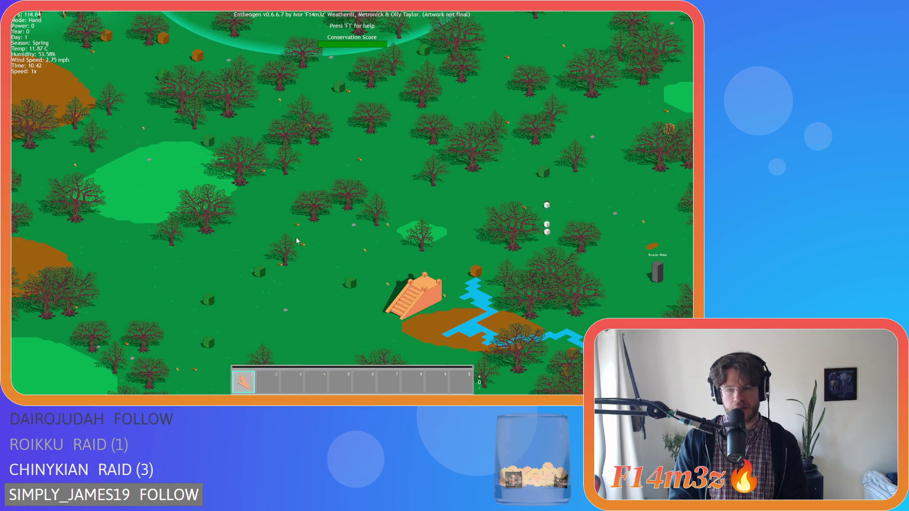
{"action": "key", "text": "w"}
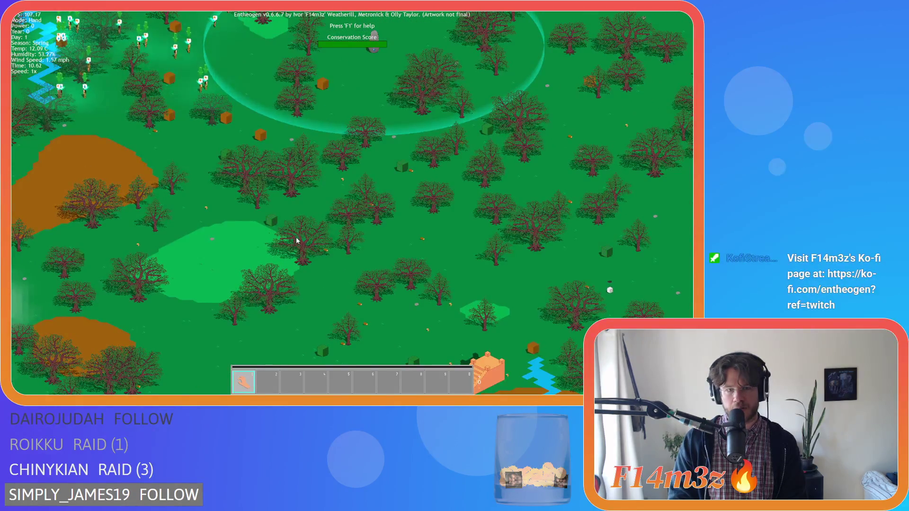
{"action": "key", "text": "w"}
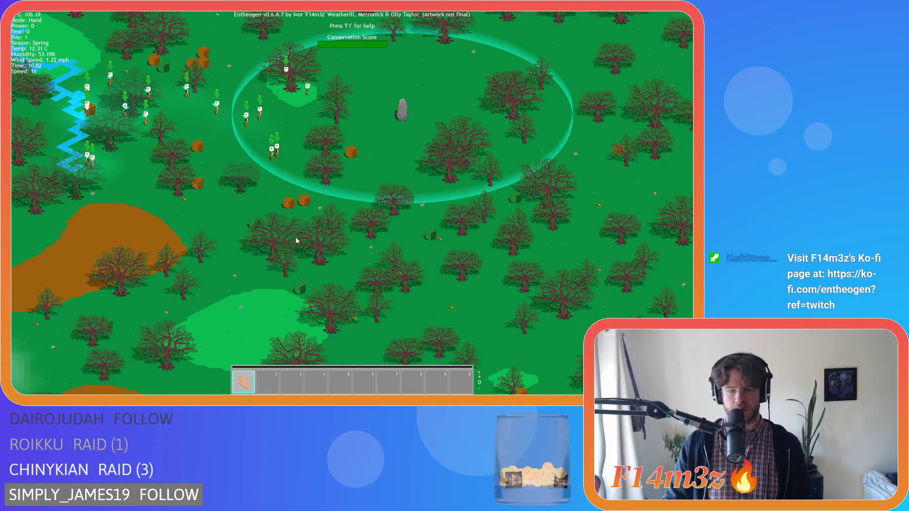
{"action": "key", "text": "a"}
{"action": "key", "text": "a"}
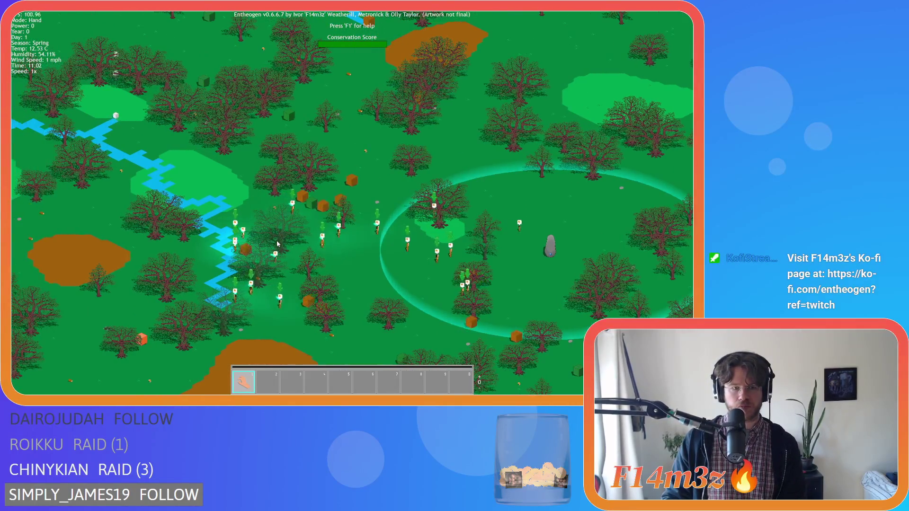
{"action": "scroll", "coordinate": [283, 187], "scroll_direction": "up", "scroll_amount": 5}
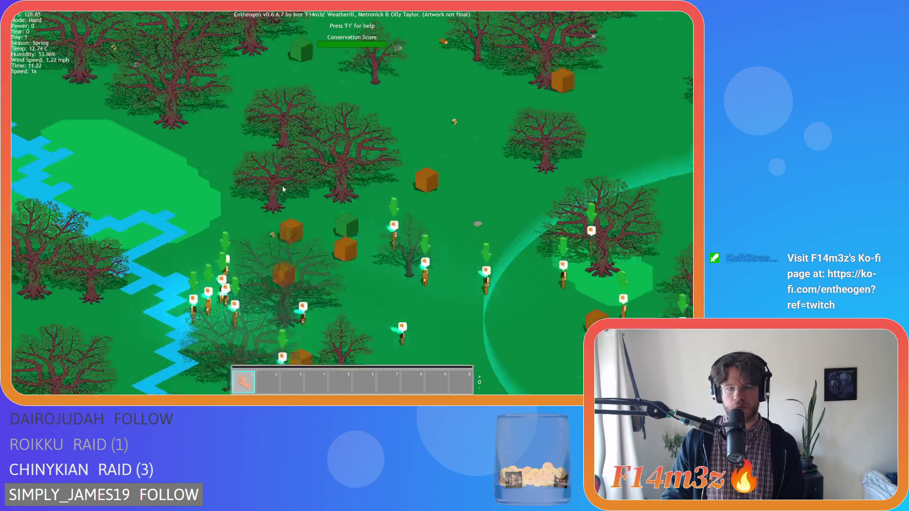